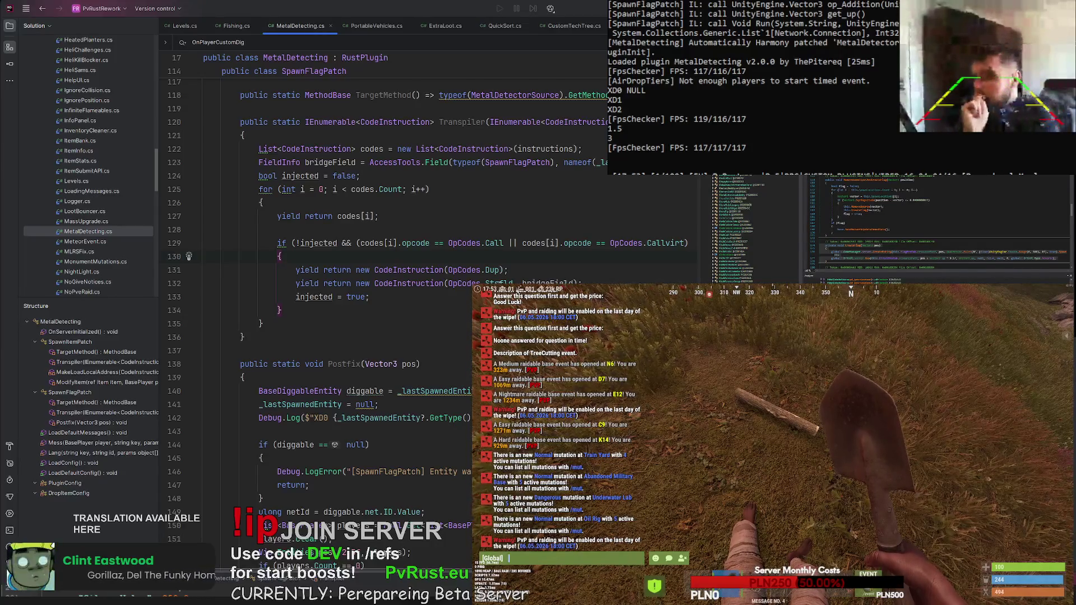
- Delete the XD0 Debug.Log line from the Postfix in MetalDetecting.cs
{"action": "left_click", "coordinate": [537, 283]}
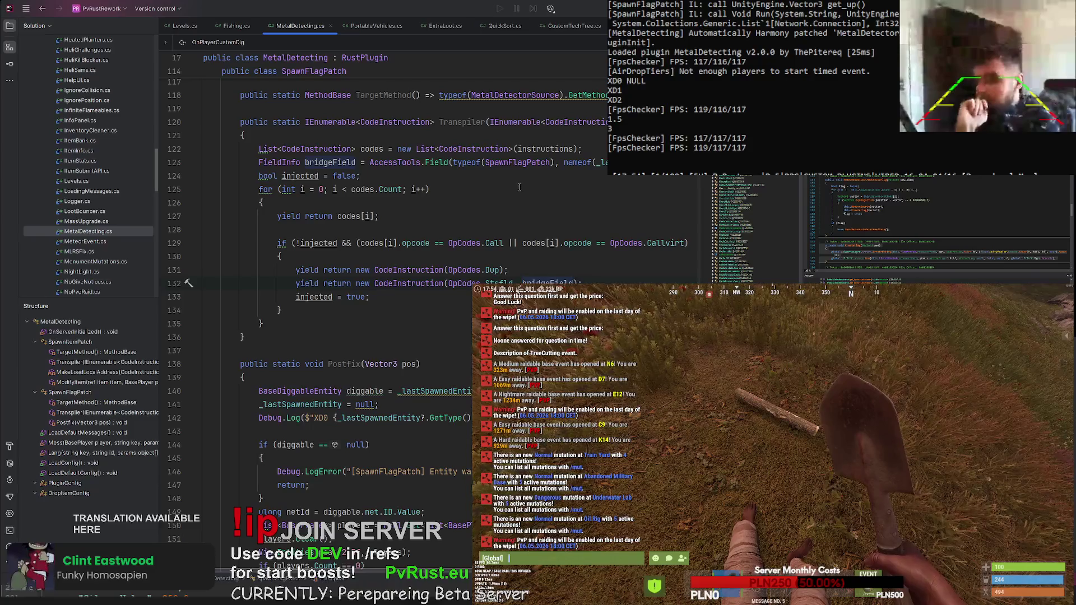
{"action": "scroll", "coordinate": [522, 189], "scroll_direction": "down", "scroll_amount": 1}
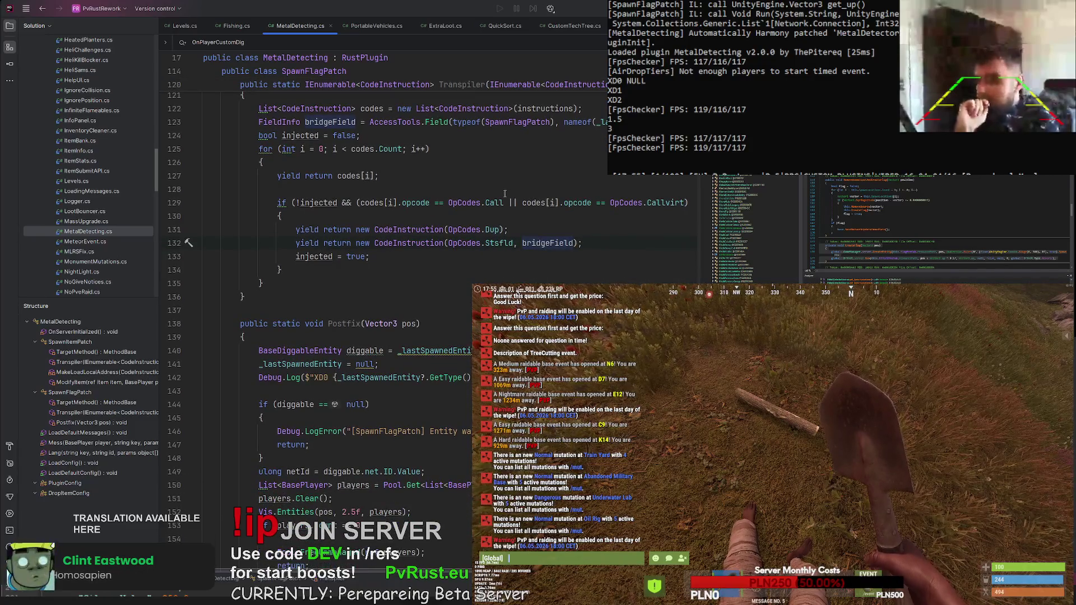
{"action": "scroll", "coordinate": [501, 196], "scroll_direction": "down", "scroll_amount": 1}
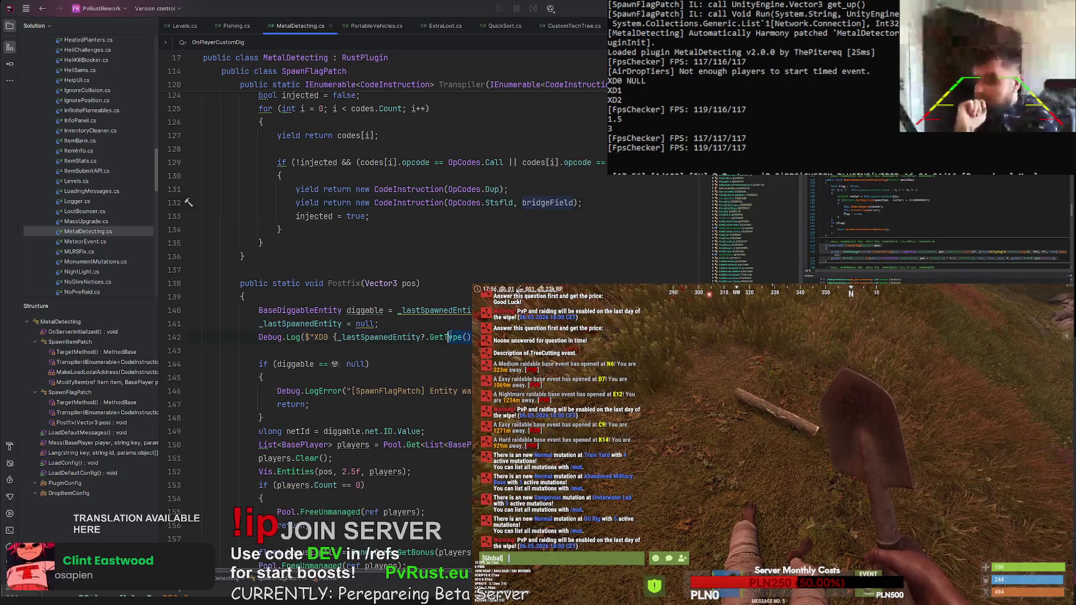
{"action": "left_click_drag", "start_coordinate": [448, 335], "coordinate": [208, 337]}
{"action": "key", "text": "Delete"}
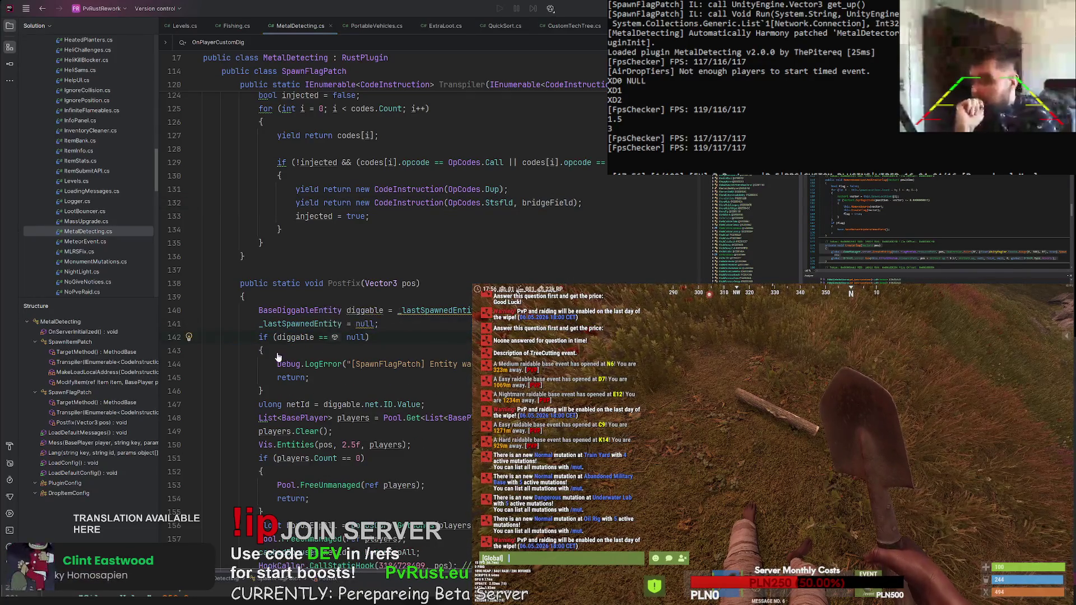
- Turn the diggable null check into a one-line 'if (!diggable) return;' guard
{"action": "key", "text": "alt+Return"}
{"action": "key", "text": "Return"}
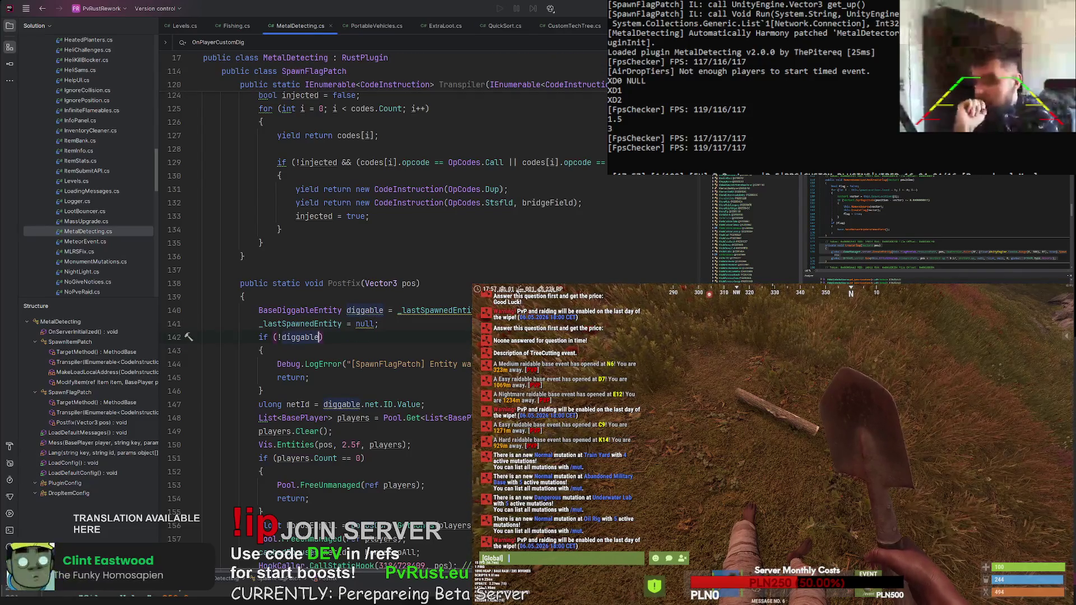
{"action": "left_click", "coordinate": [304, 383]}
{"action": "key", "text": "shift+Home"}
{"action": "key", "text": "ctrl+x"}
{"action": "key", "text": "Up"}
{"action": "key", "text": "Up"}
{"action": "key", "text": "Up"}
{"action": "key", "text": "End"}
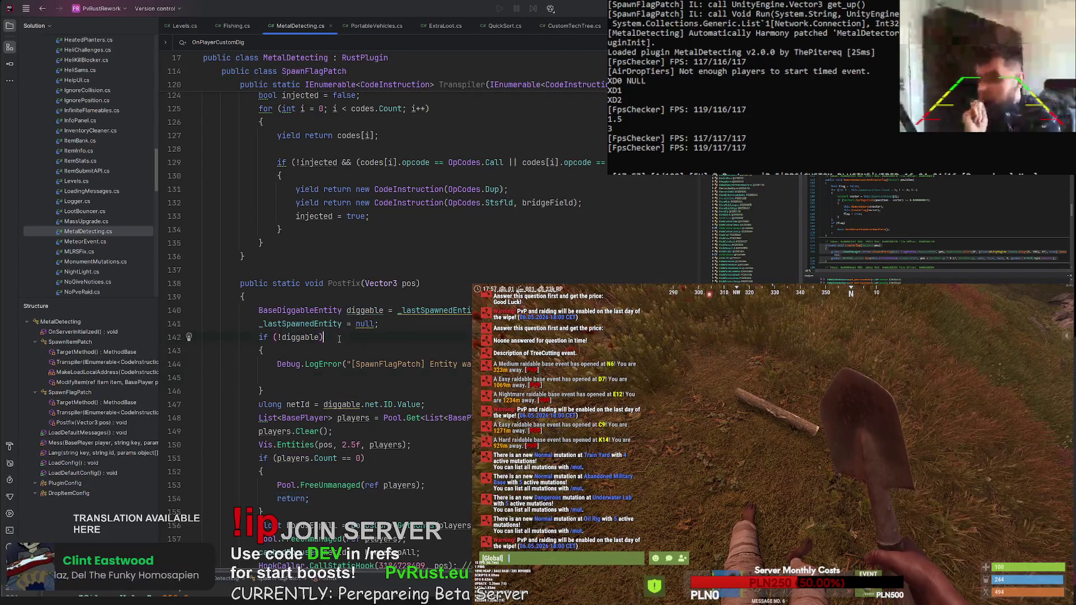
{"action": "key", "text": "ctrl+v"}
- Remove the now-unused error-logging block below the guard
{"action": "key", "text": "shift+Down"}
{"action": "key", "text": "shift+Down"}
{"action": "key", "text": "shift+Down"}
{"action": "key", "text": "Delete"}
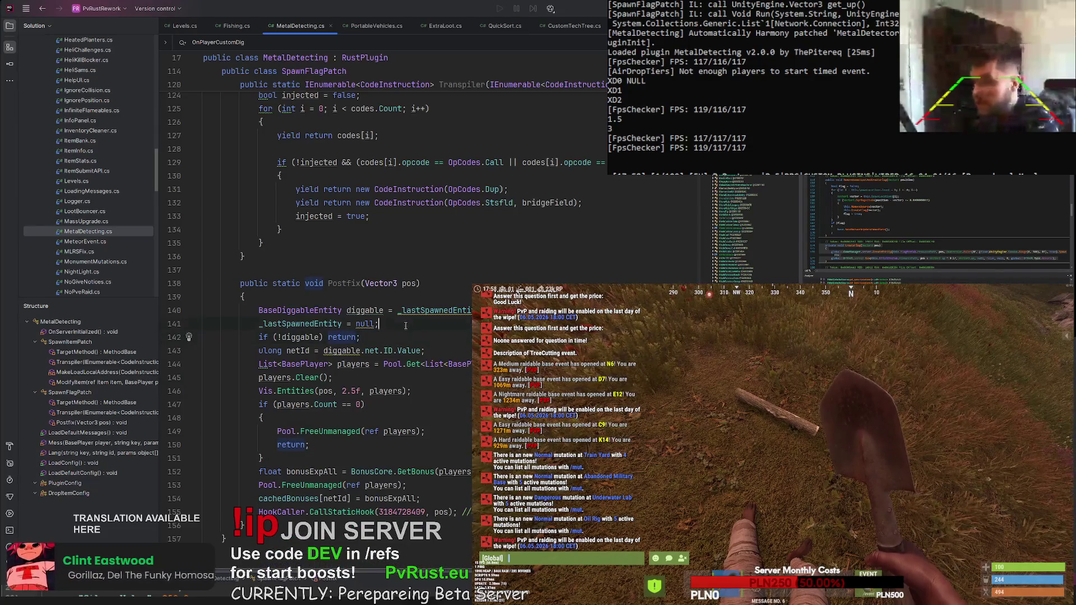
{"action": "left_click", "coordinate": [335, 310]}
{"action": "left_click", "coordinate": [334, 323]}
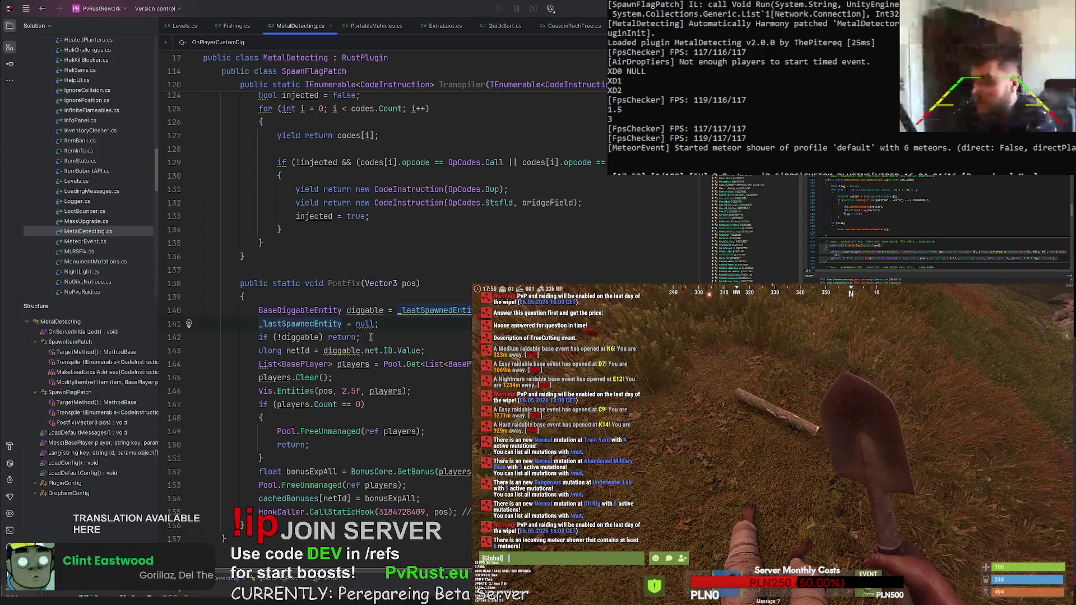
- Delete the stray blank line inside the SpawnFlagPatch Transpiler loop
{"action": "scroll", "coordinate": [387, 308], "scroll_direction": "down", "scroll_amount": 1}
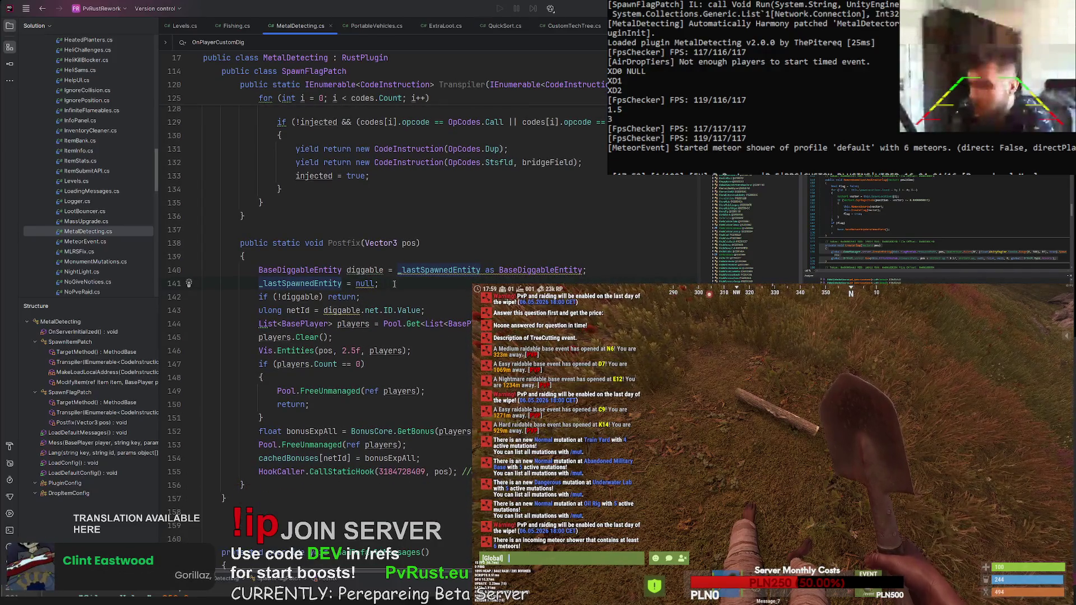
{"action": "scroll", "coordinate": [369, 355], "scroll_direction": "down", "scroll_amount": 1}
{"action": "scroll", "coordinate": [369, 355], "scroll_direction": "down", "scroll_amount": 1}
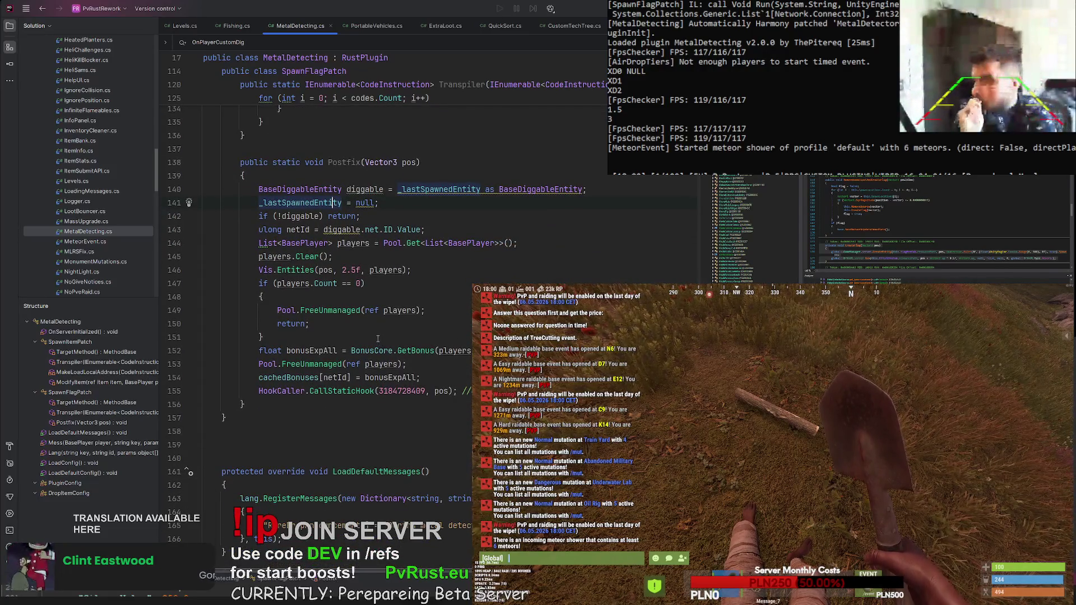
{"action": "scroll", "coordinate": [383, 343], "scroll_direction": "down", "scroll_amount": 2}
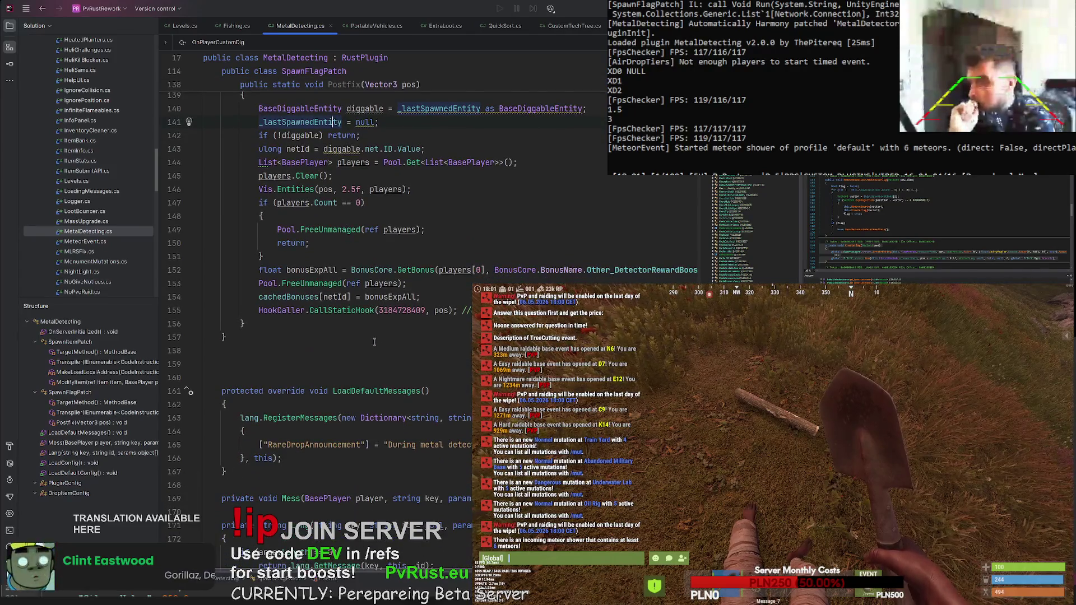
{"action": "scroll", "coordinate": [383, 344], "scroll_direction": "up", "scroll_amount": 12}
{"action": "scroll", "coordinate": [383, 335], "scroll_direction": "down", "scroll_amount": 1}
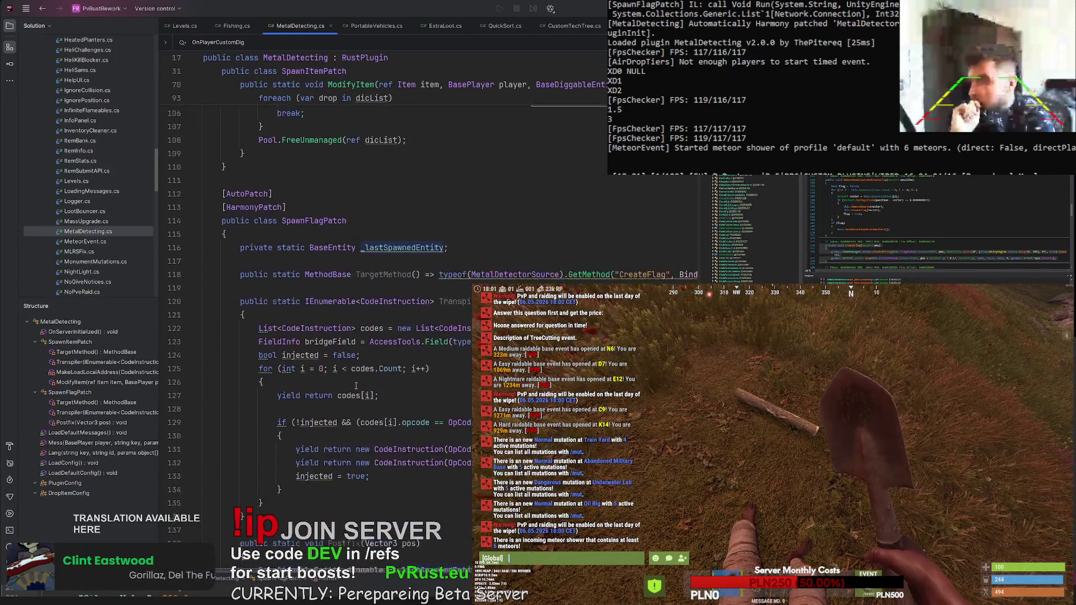
{"action": "scroll", "coordinate": [316, 444], "scroll_direction": "up", "scroll_amount": 1}
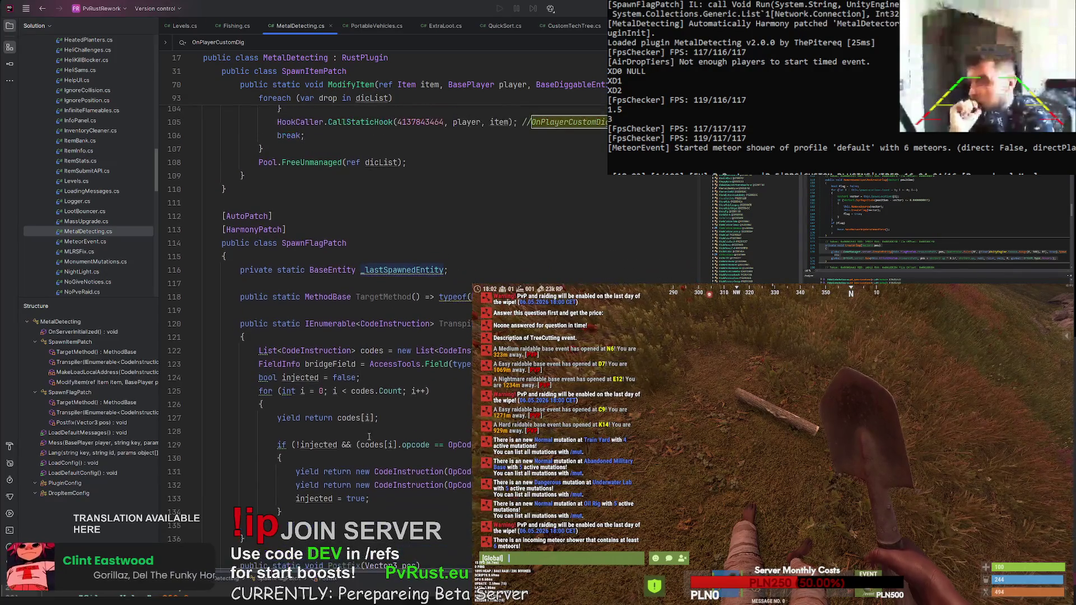
{"action": "left_click", "coordinate": [413, 432]}
{"action": "key", "text": "BackSpace"}
{"action": "left_click", "coordinate": [413, 404]}
- Append '= null;' to the _lastSpawnedEntity field declaration
{"action": "scroll", "coordinate": [414, 404], "scroll_direction": "up", "scroll_amount": 6}
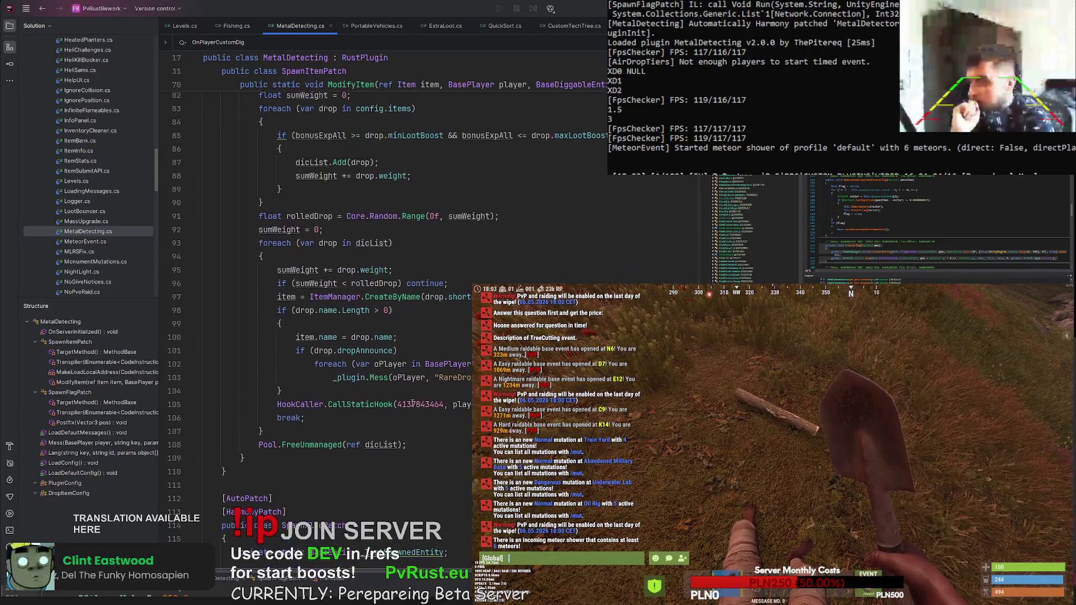
{"action": "scroll", "coordinate": [412, 404], "scroll_direction": "down", "scroll_amount": 1}
{"action": "left_click", "coordinate": [446, 472]}
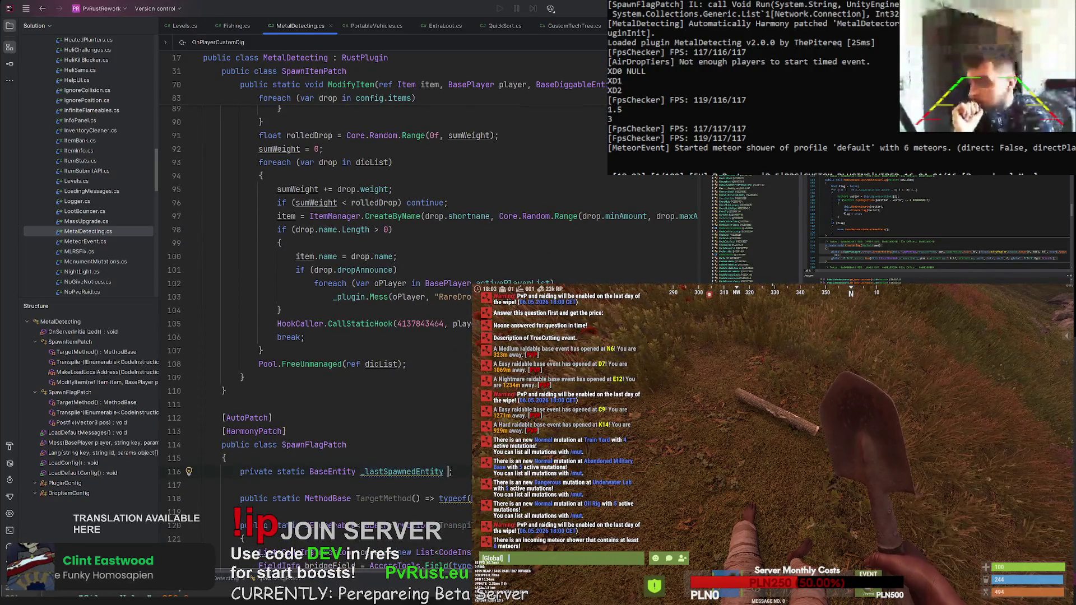
{"action": "type", "text": "= null;"}
{"action": "left_click", "coordinate": [398, 444]}
{"action": "scroll", "coordinate": [398, 445], "scroll_direction": "down", "scroll_amount": 2}
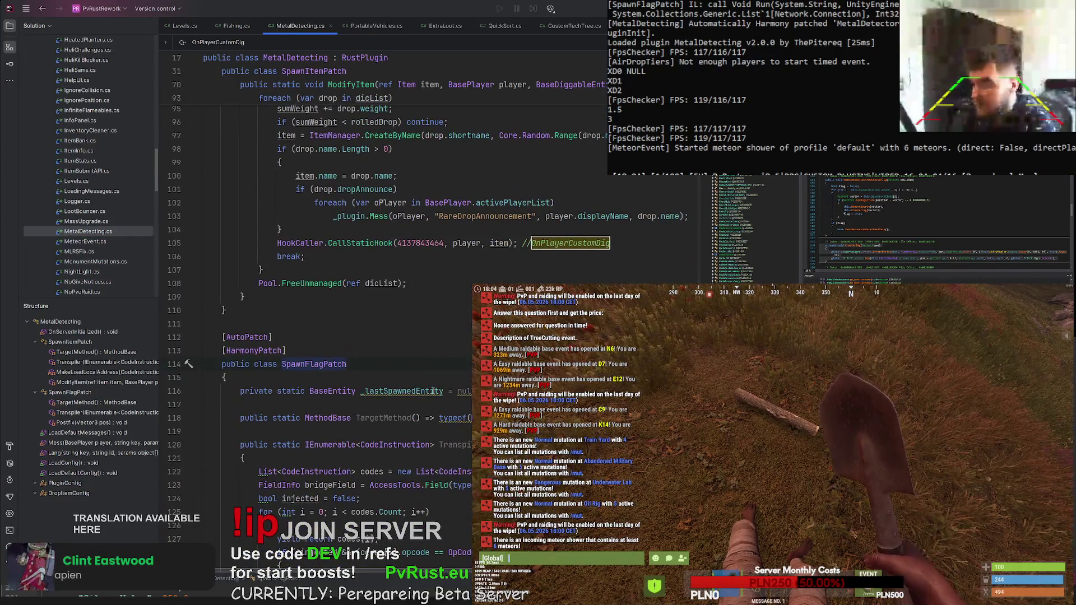
- Delete the empty lines below SpawnFlagPatch's closing brace, then go to the bonusExpAll debug line
{"action": "scroll", "coordinate": [408, 383], "scroll_direction": "up", "scroll_amount": 6}
{"action": "scroll", "coordinate": [409, 383], "scroll_direction": "up", "scroll_amount": 12}
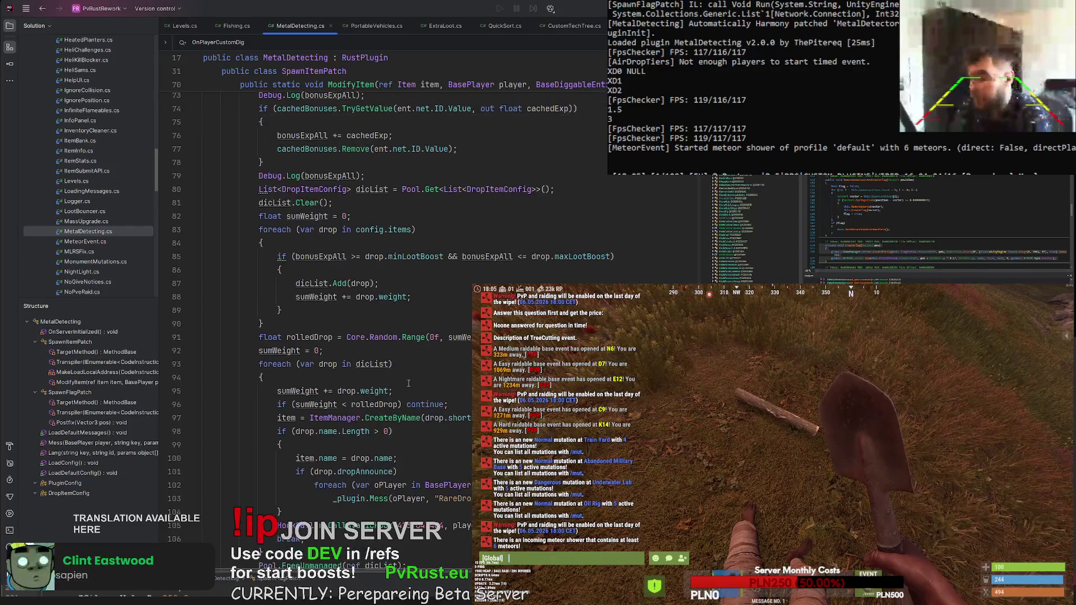
{"action": "scroll", "coordinate": [414, 376], "scroll_direction": "up", "scroll_amount": 12}
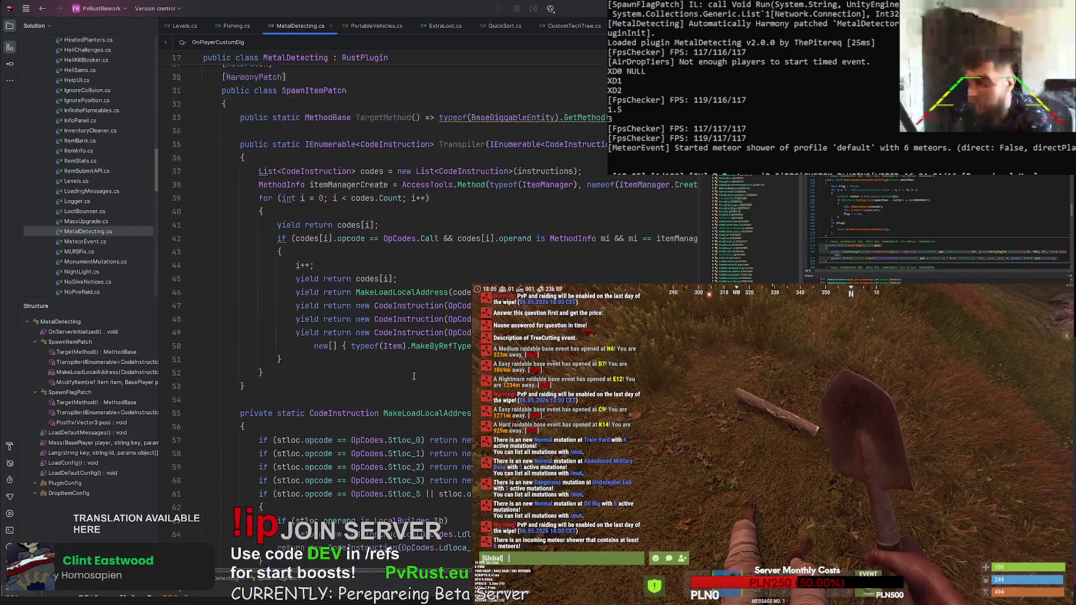
{"action": "scroll", "coordinate": [424, 383], "scroll_direction": "down", "scroll_amount": 13}
{"action": "scroll", "coordinate": [425, 383], "scroll_direction": "down", "scroll_amount": 20}
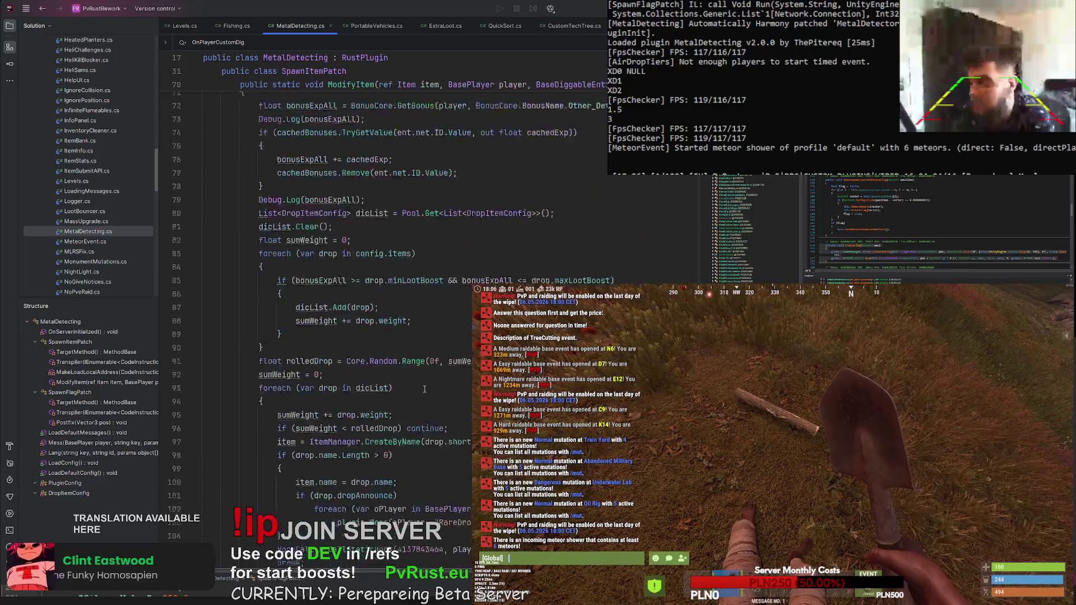
{"action": "scroll", "coordinate": [427, 404], "scroll_direction": "down", "scroll_amount": 4}
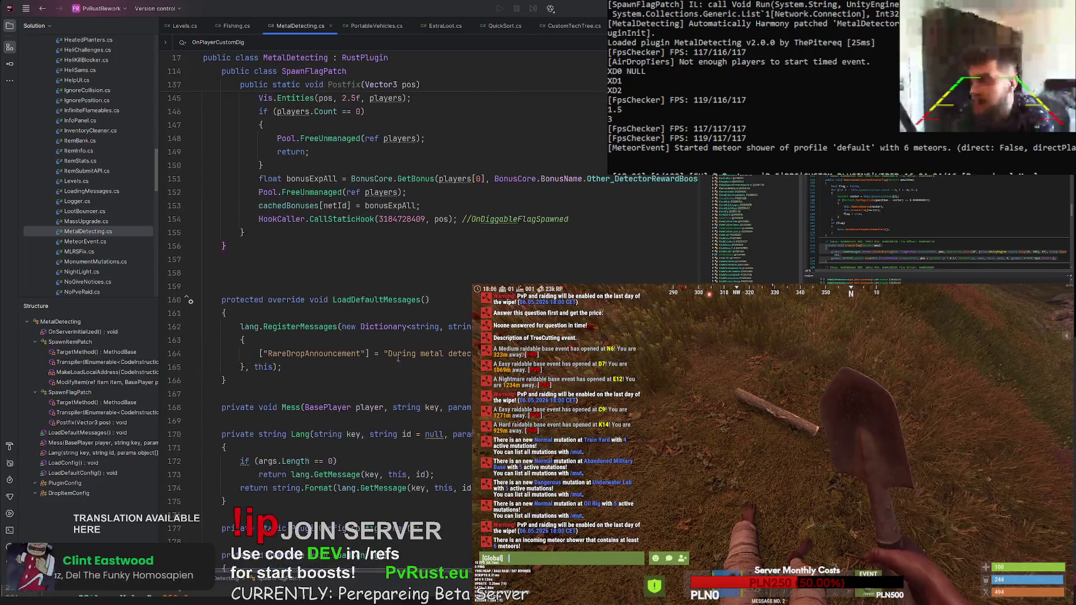
{"action": "left_click", "coordinate": [266, 257]}
{"action": "key", "text": "Delete"}
{"action": "key", "text": "Delete"}
{"action": "scroll", "coordinate": [265, 251], "scroll_direction": "down", "scroll_amount": 4}
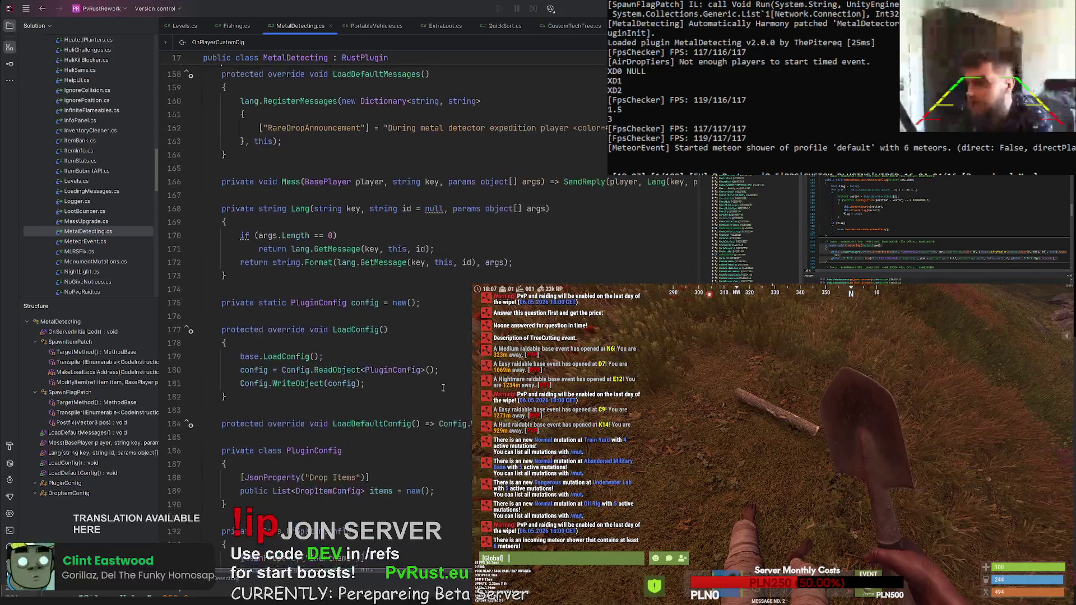
{"action": "scroll", "coordinate": [442, 395], "scroll_direction": "up", "scroll_amount": 16}
{"action": "scroll", "coordinate": [441, 395], "scroll_direction": "up", "scroll_amount": 16}
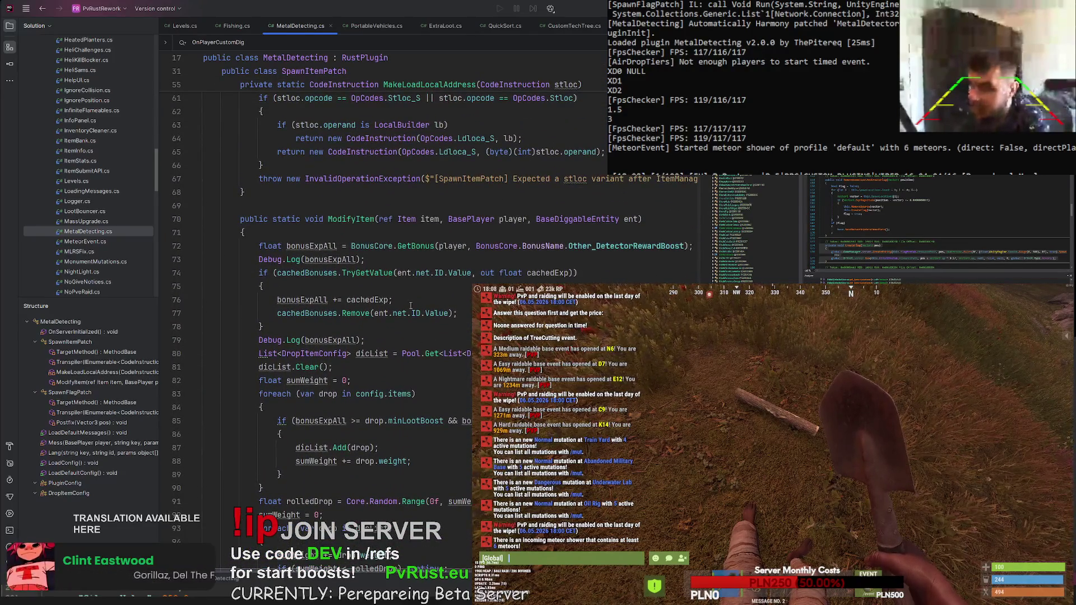
{"action": "left_click", "coordinate": [408, 259]}
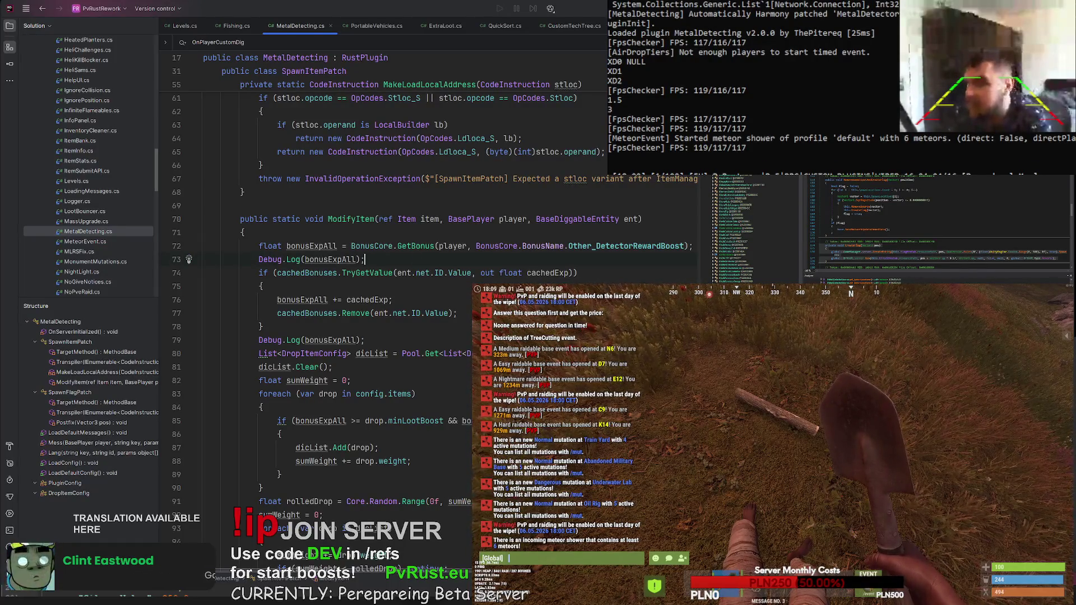
- Save MetalDetecting.cs to reload the plugin, test a dig in Rust, then return to Rider
{"action": "key", "text": "ctrl+s"}
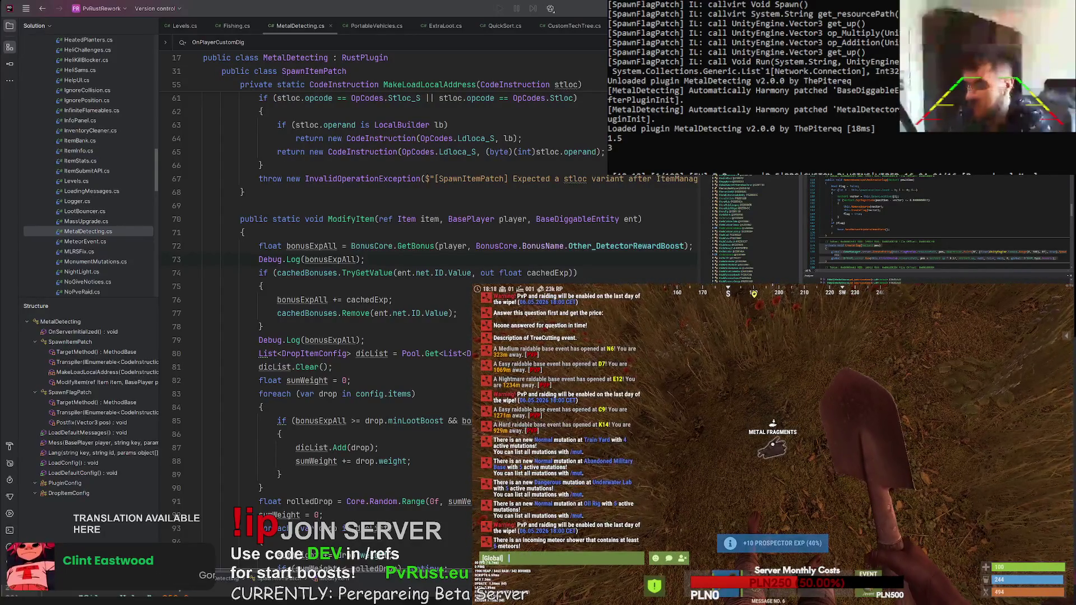
{"action": "left_click", "coordinate": [365, 259]}
{"action": "key", "text": "shift+Home"}
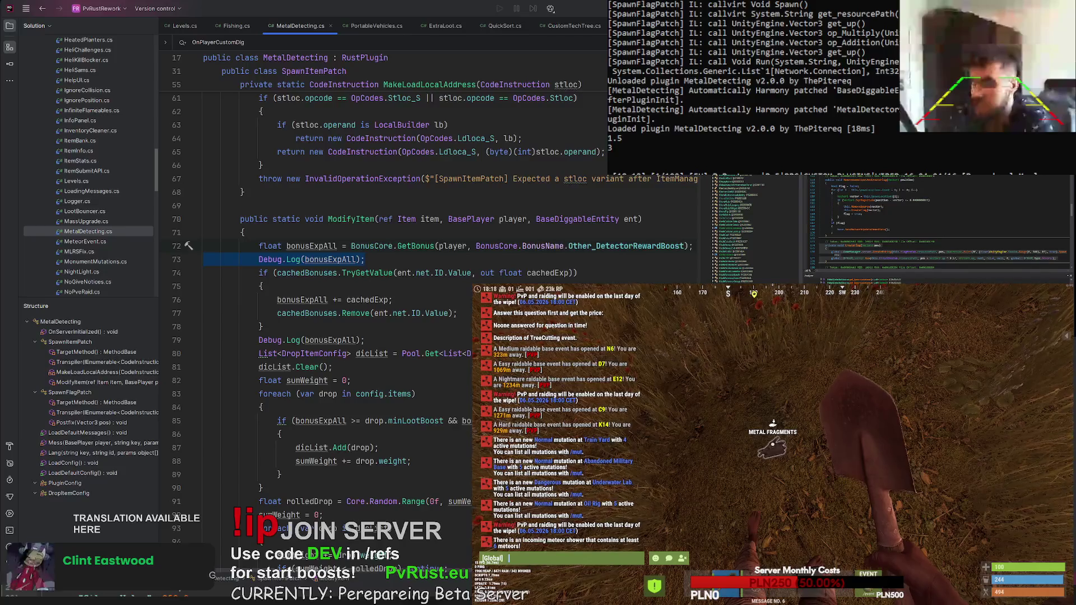
- Delete both Debug.Log(bonusExpAll) lines from the ModifyItem method
{"action": "key", "text": "BackSpace"}
{"action": "key", "text": "BackSpace"}
{"action": "key", "text": "Down"}
{"action": "key", "text": "Down"}
{"action": "key", "text": "Down"}
{"action": "key", "text": "End"}
{"action": "key", "text": "shift+Home"}
{"action": "key", "text": "BackSpace"}
{"action": "key", "text": "BackSpace"}
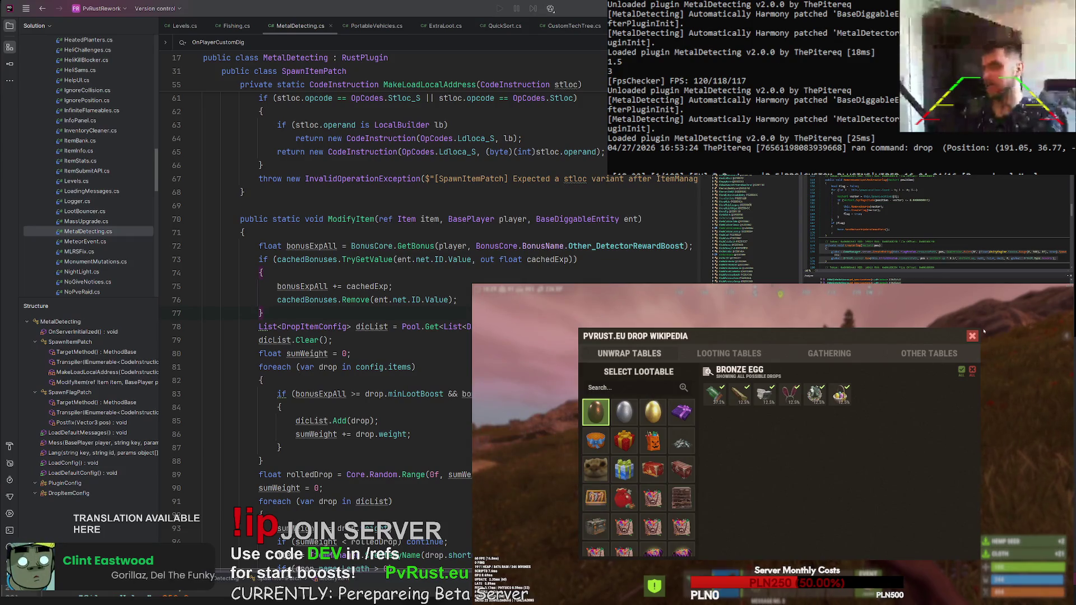
- Check the /stats bonuses, close that panel, and open the drop wikipedia with /drop
{"action": "left_click", "coordinate": [972, 336]}
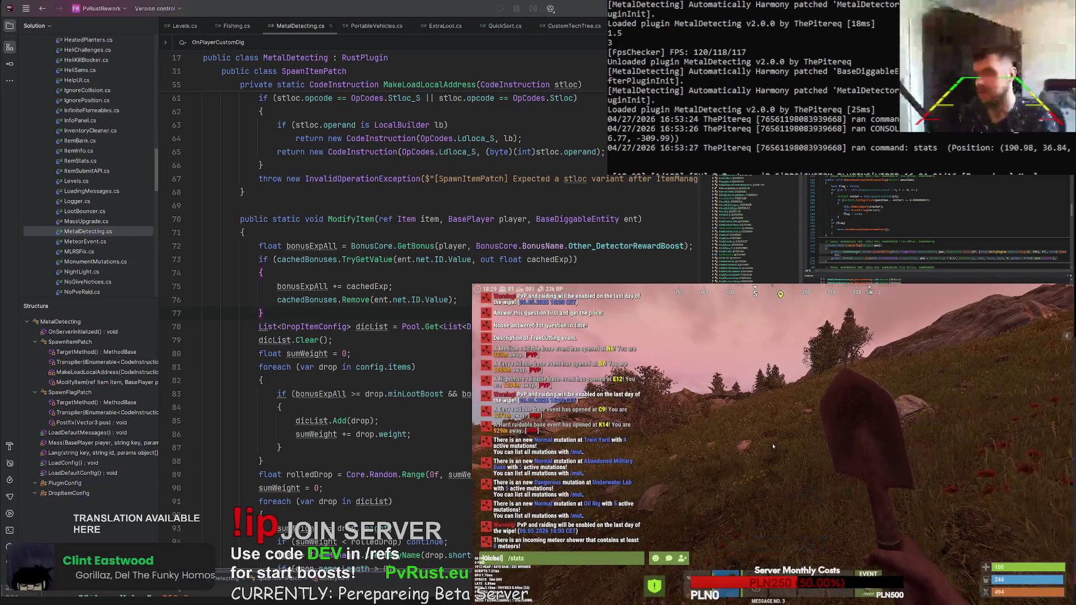
{"action": "left_click", "coordinate": [845, 343]}
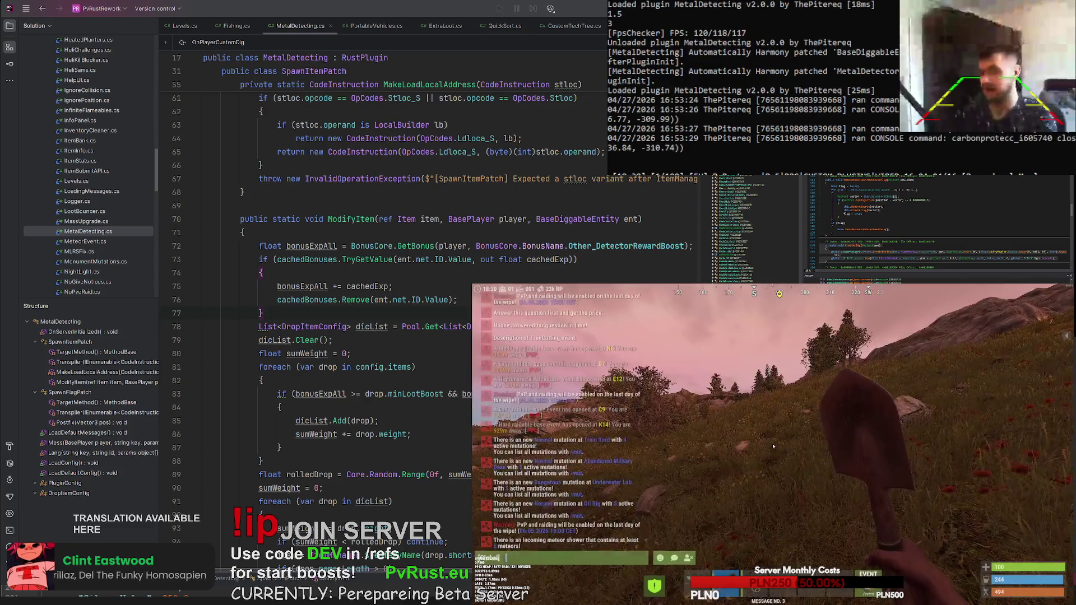
{"action": "type", "text": "/drop"}
{"action": "key", "text": "Return"}
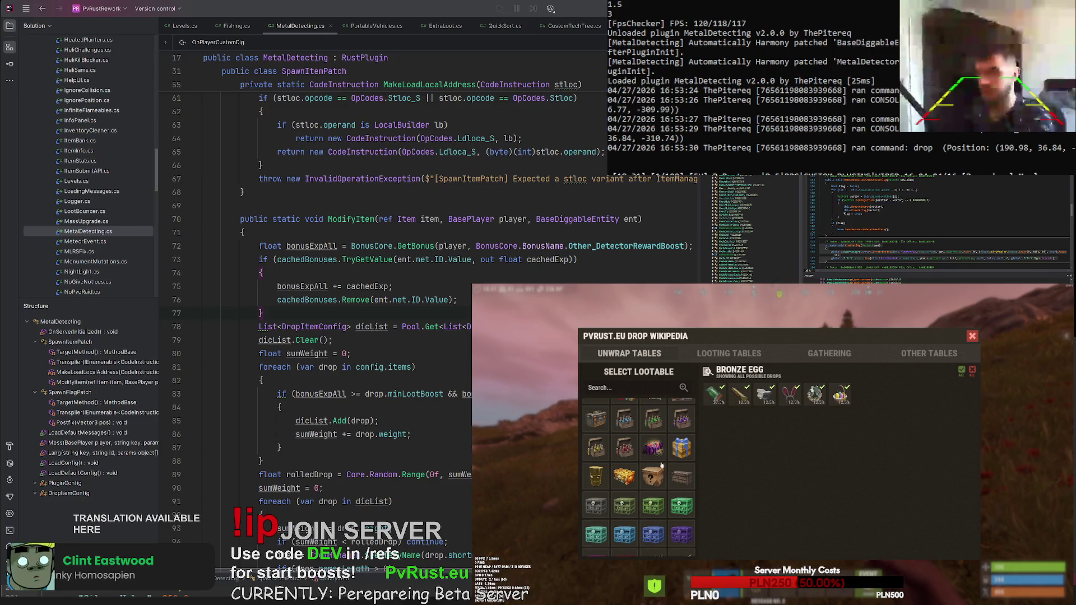
- In Looting Tables, view the Crate Box drops and the Sea Salt drop details
{"action": "scroll", "coordinate": [655, 453], "scroll_direction": "down", "scroll_amount": 3}
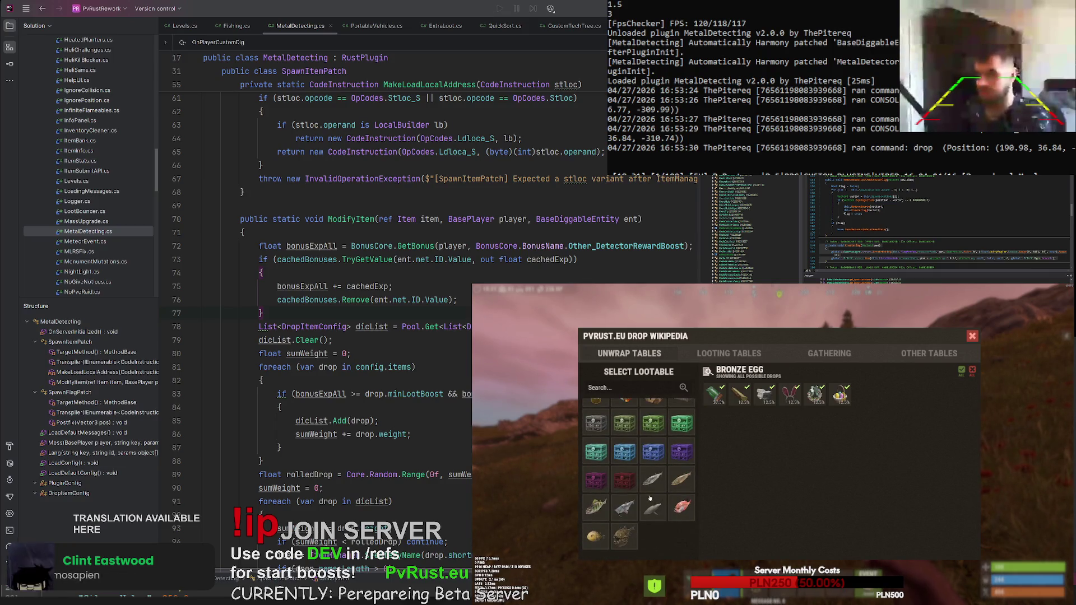
{"action": "left_click", "coordinate": [728, 353]}
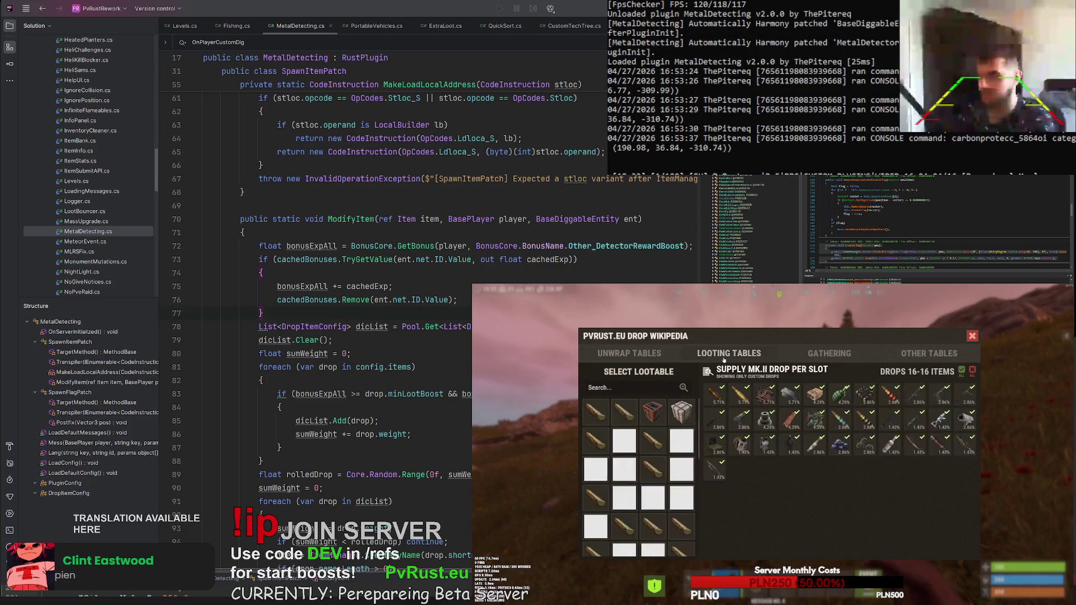
{"action": "scroll", "coordinate": [649, 456], "scroll_direction": "down", "scroll_amount": 2}
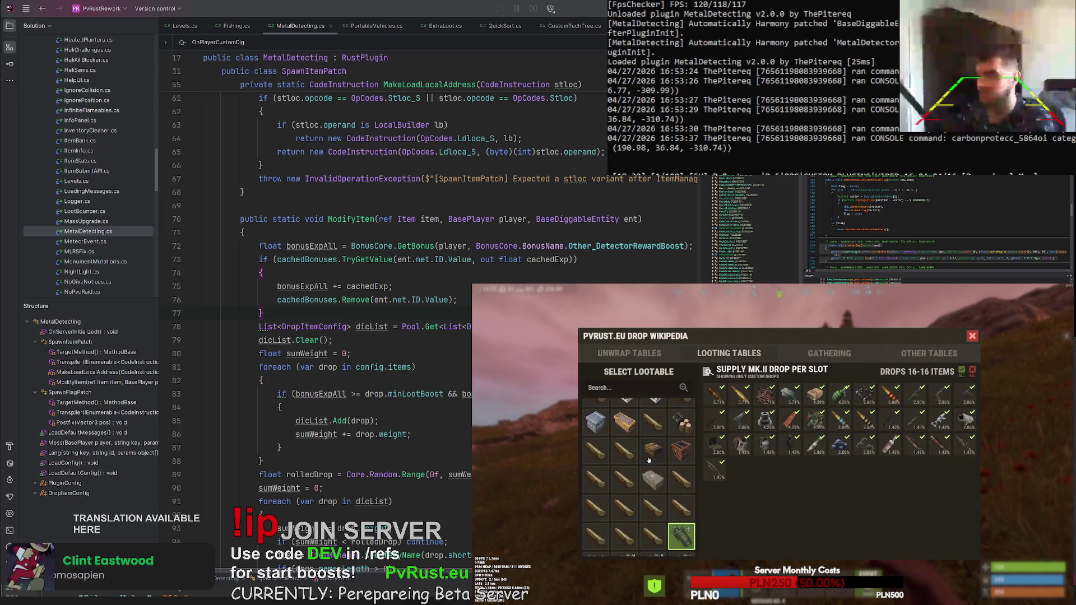
{"action": "left_click", "coordinate": [654, 433]}
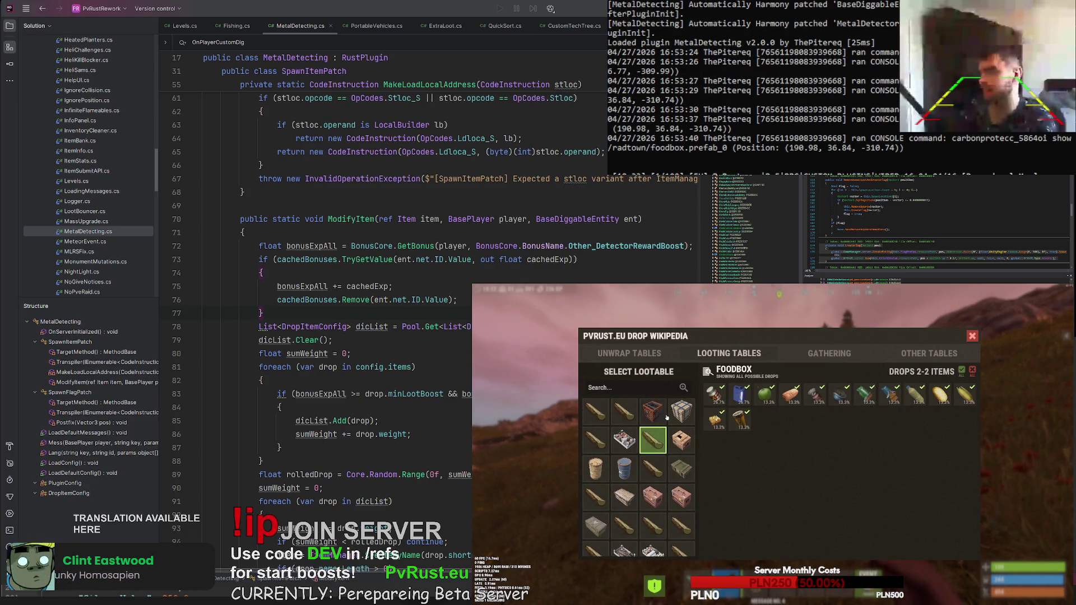
{"action": "left_click", "coordinate": [661, 415]}
{"action": "left_click", "coordinate": [681, 415]}
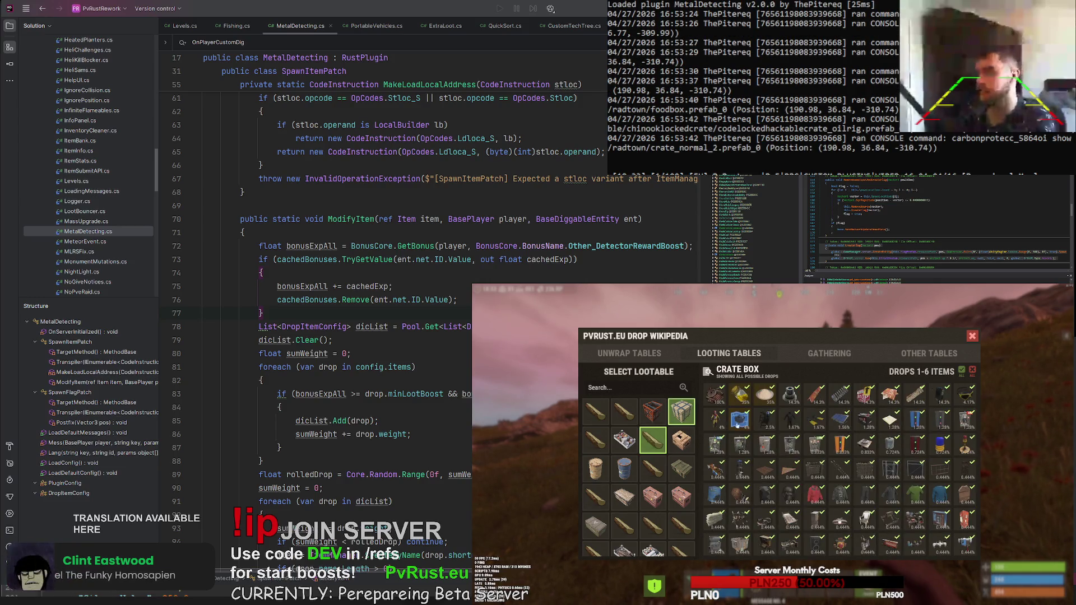
{"action": "left_click", "coordinate": [761, 398]}
{"action": "left_click", "coordinate": [841, 359]}
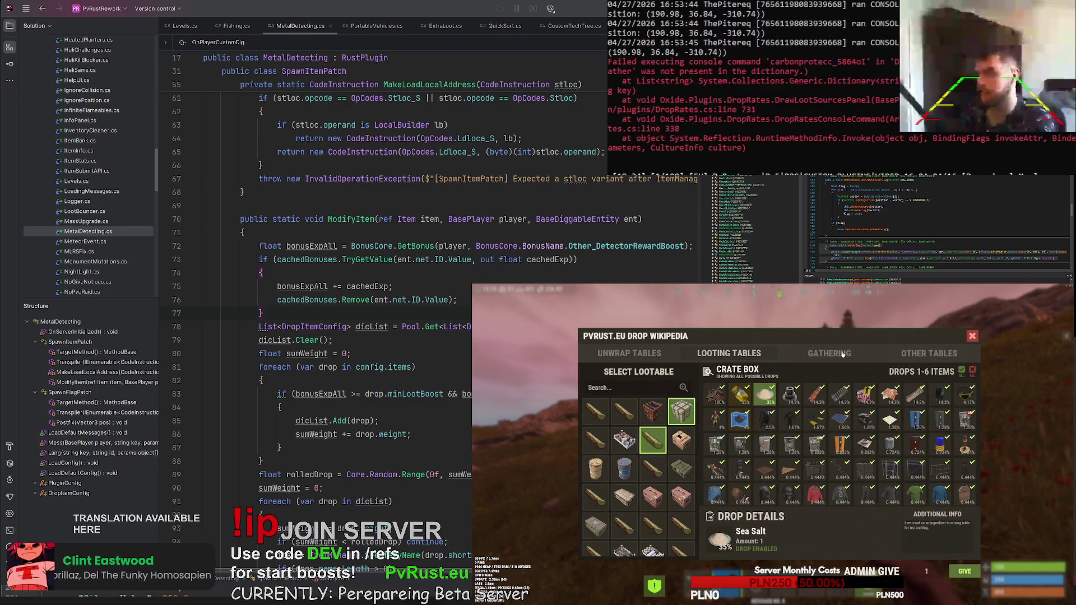
- Open Other Tables and browse Moss, Mushroom, Potato, Cloth, High Quality Metal, Pumpkin and Basil drops
{"action": "left_click", "coordinate": [903, 352]}
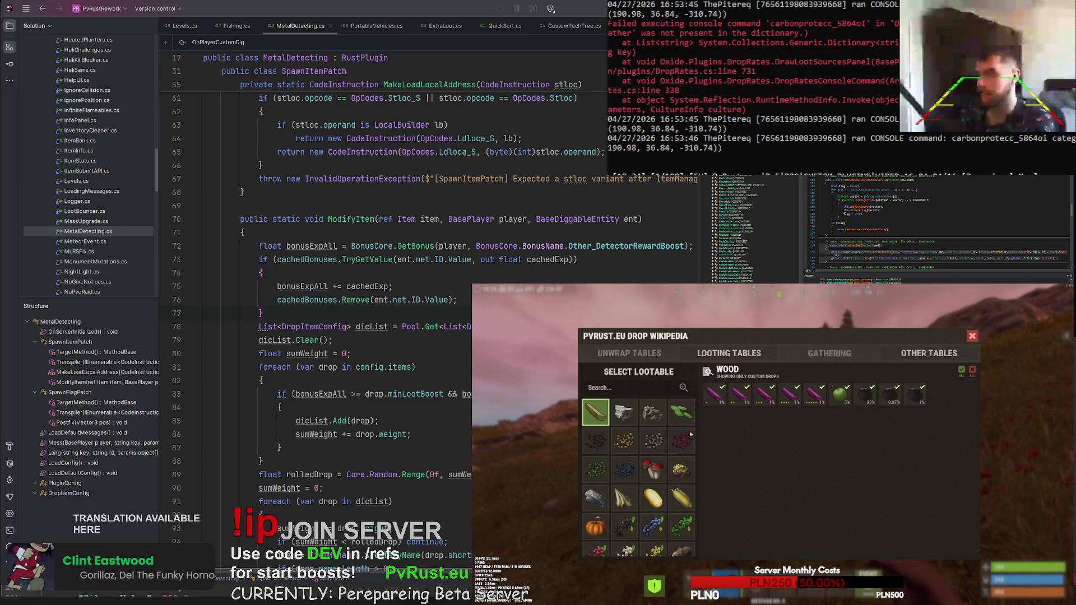
{"action": "left_click", "coordinate": [865, 395]}
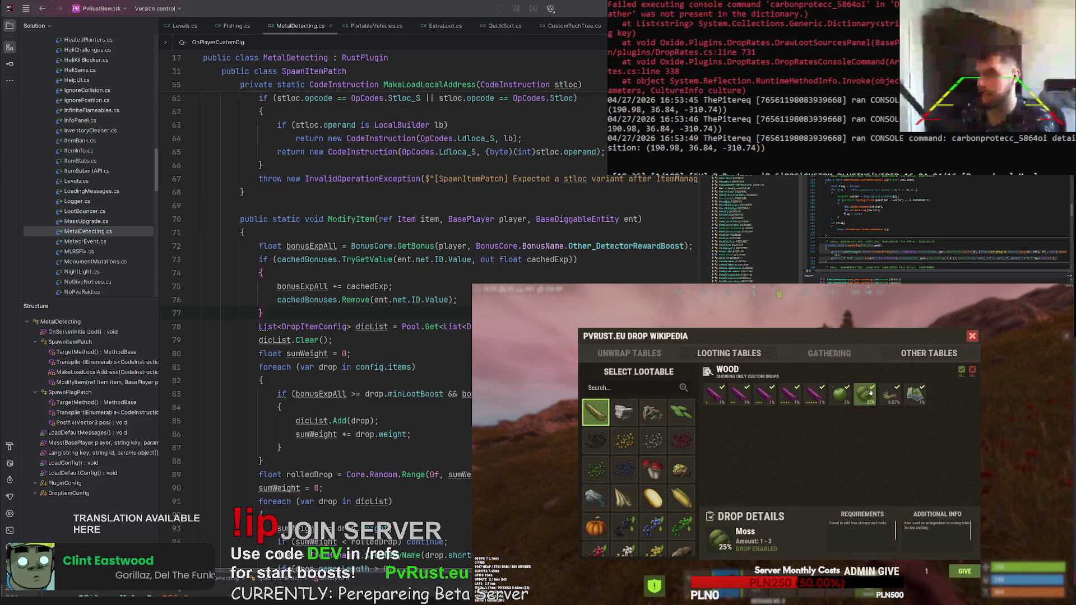
{"action": "left_click", "coordinate": [655, 476]}
{"action": "left_click", "coordinate": [653, 498]}
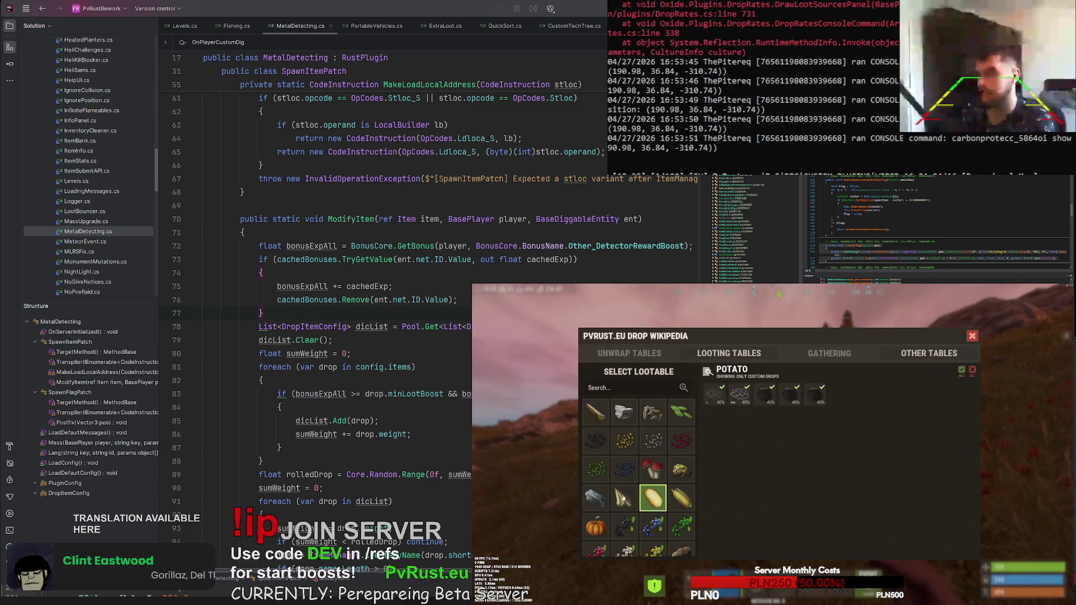
{"action": "left_click", "coordinate": [624, 498]}
{"action": "left_click", "coordinate": [596, 498]}
{"action": "left_click", "coordinate": [596, 527]}
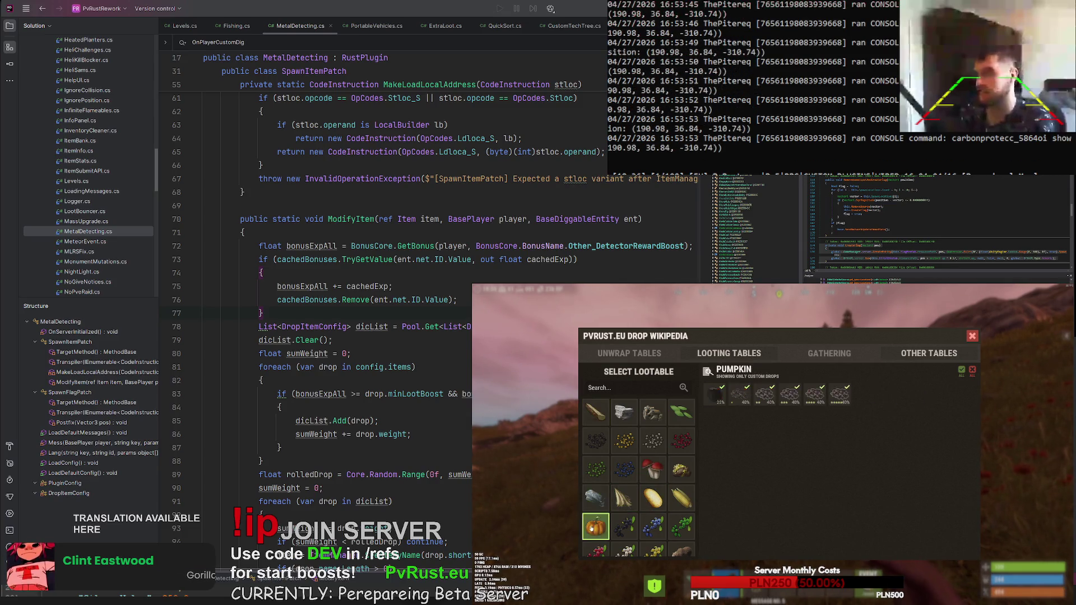
{"action": "left_click", "coordinate": [716, 395]}
- Browse the Yellow Berry, Pumpkin, Bear, Chicken, Stag, Boar, Wolf and Shark drop tables
{"action": "scroll", "coordinate": [639, 493], "scroll_direction": "down", "scroll_amount": 2}
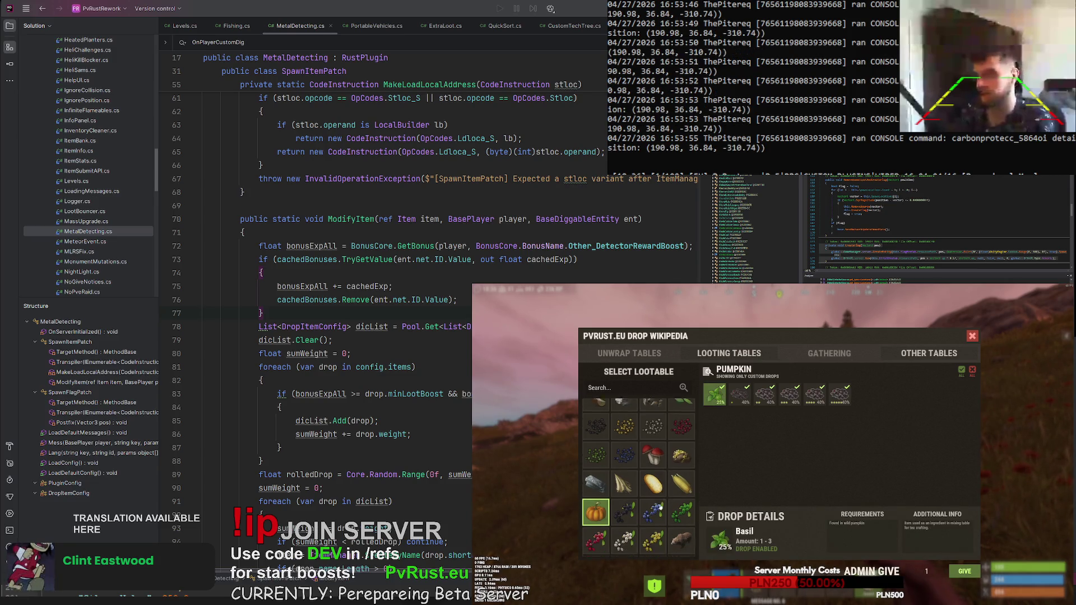
{"action": "left_click", "coordinate": [653, 503]}
{"action": "left_click", "coordinate": [636, 526]}
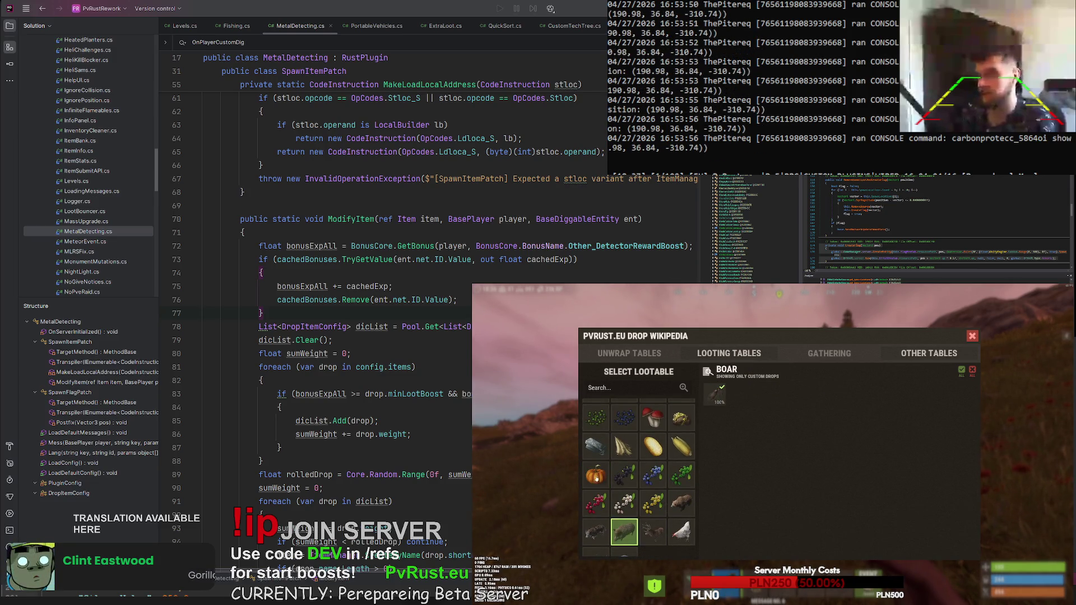
{"action": "left_click", "coordinate": [593, 475]}
{"action": "left_click", "coordinate": [654, 503]}
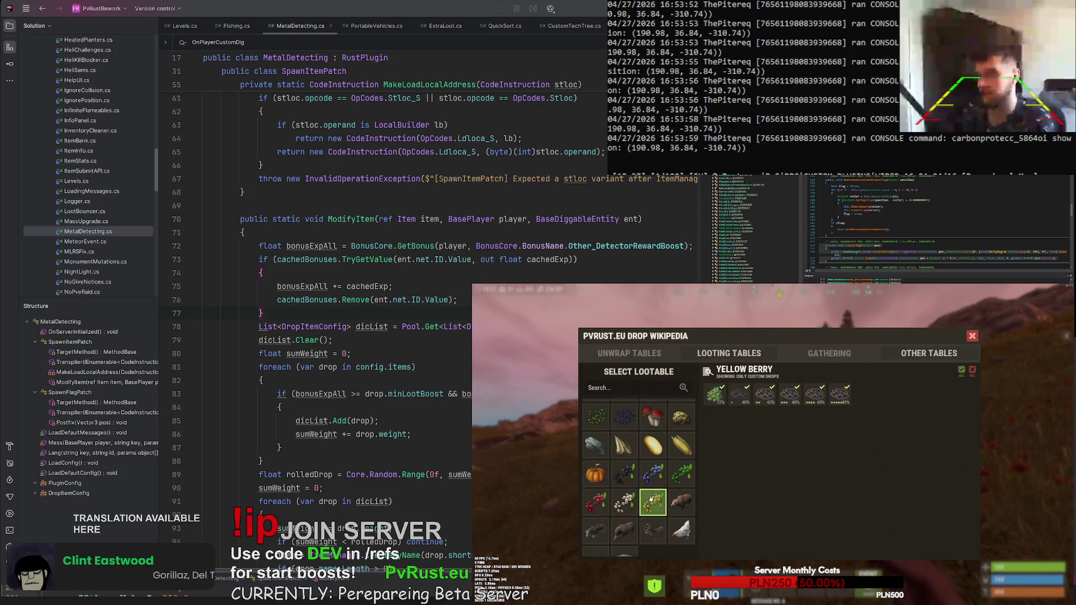
{"action": "left_click", "coordinate": [681, 502]}
{"action": "left_click", "coordinate": [681, 531]}
{"action": "left_click", "coordinate": [653, 531]}
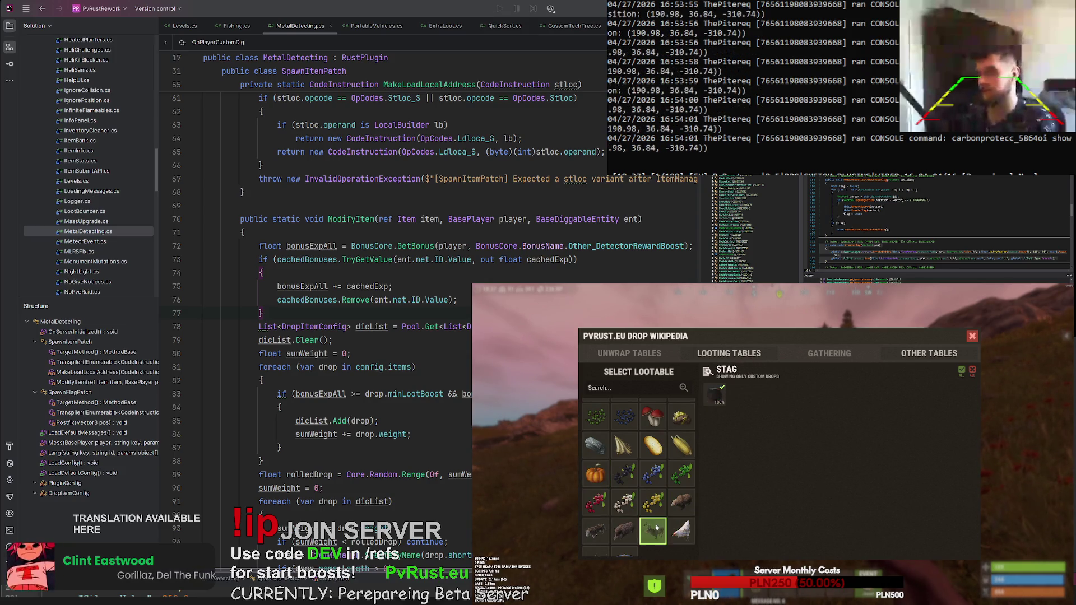
{"action": "left_click", "coordinate": [624, 530]}
{"action": "left_click", "coordinate": [606, 527]}
{"action": "scroll", "coordinate": [605, 527], "scroll_direction": "down", "scroll_amount": 1}
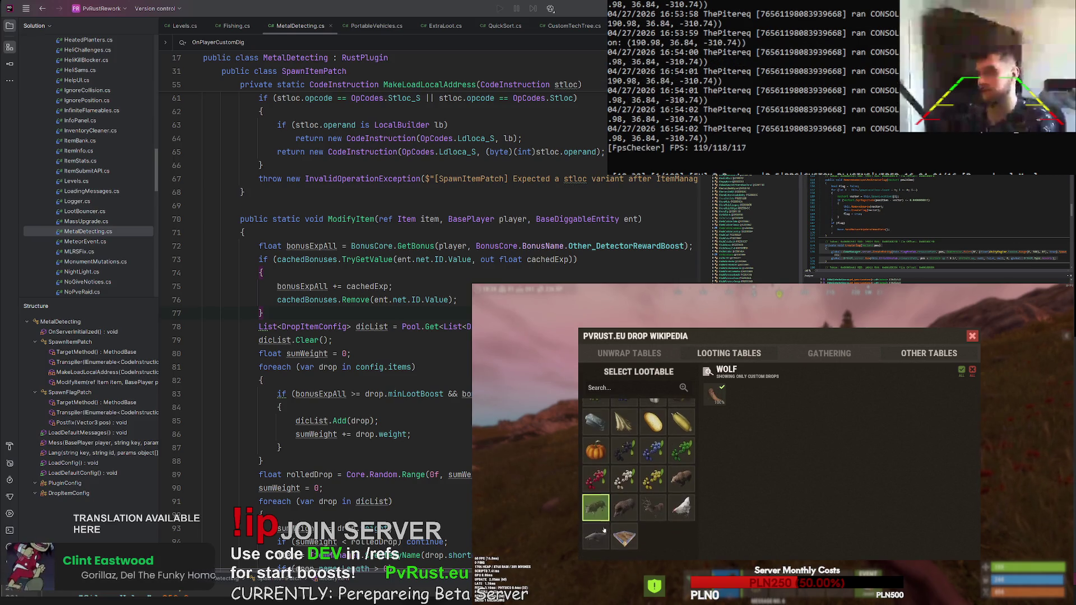
{"action": "left_click", "coordinate": [596, 537]}
- View the Crops table and check Healthy, Huge, Golden and Rotten Root drop details
{"action": "left_click", "coordinate": [624, 536]}
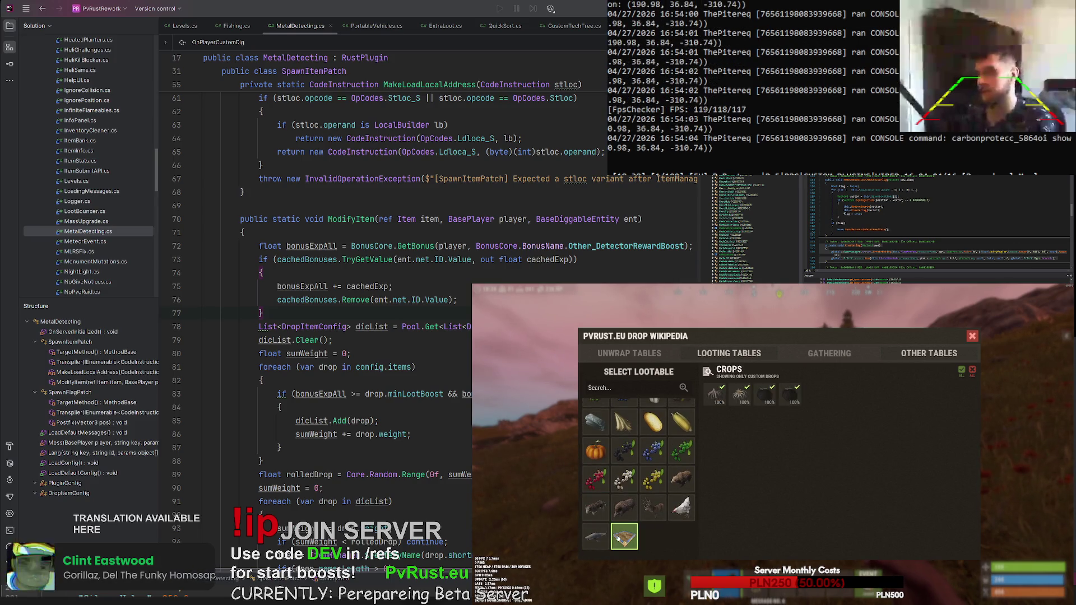
{"action": "left_click", "coordinate": [716, 399]}
{"action": "left_click", "coordinate": [791, 398]}
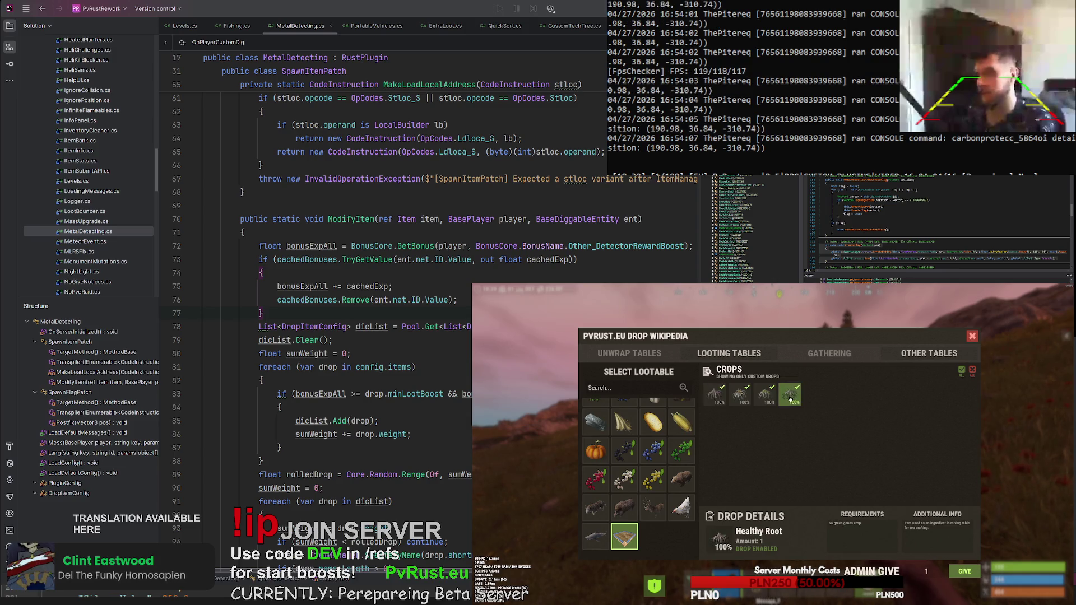
{"action": "left_click", "coordinate": [714, 395]}
{"action": "left_click", "coordinate": [741, 396]}
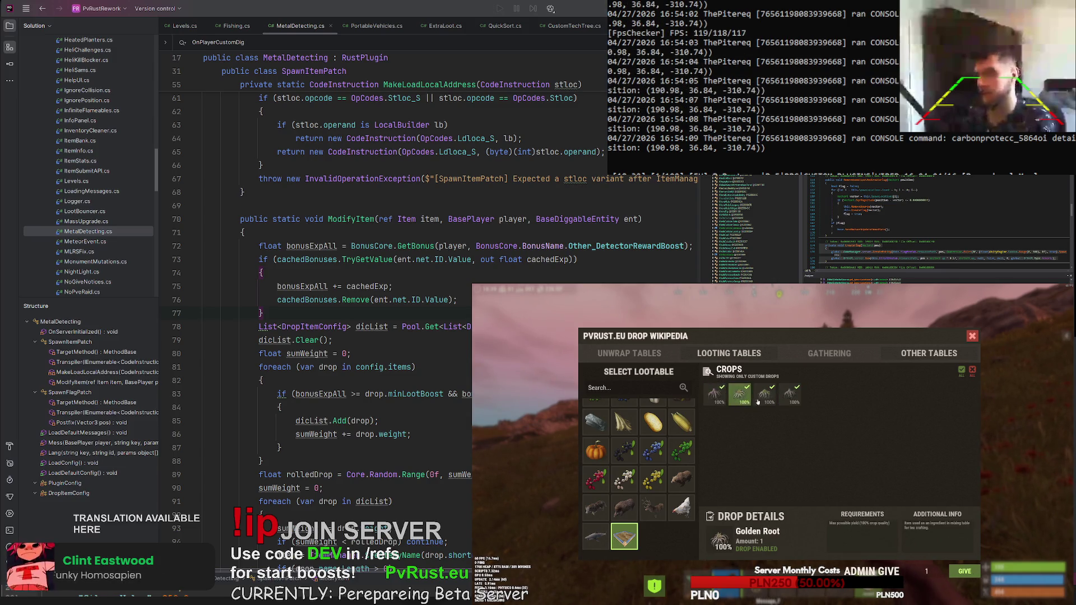
{"action": "left_click", "coordinate": [767, 399]}
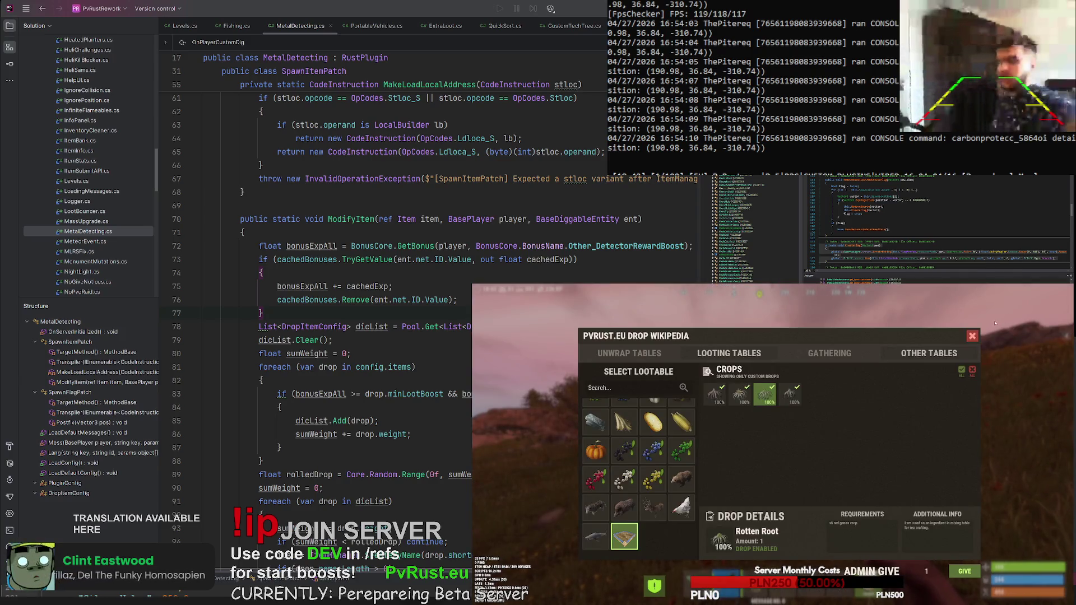
- Close the Drop Wikipedia window and bring up chat for a new command
{"action": "left_click", "coordinate": [972, 335]}
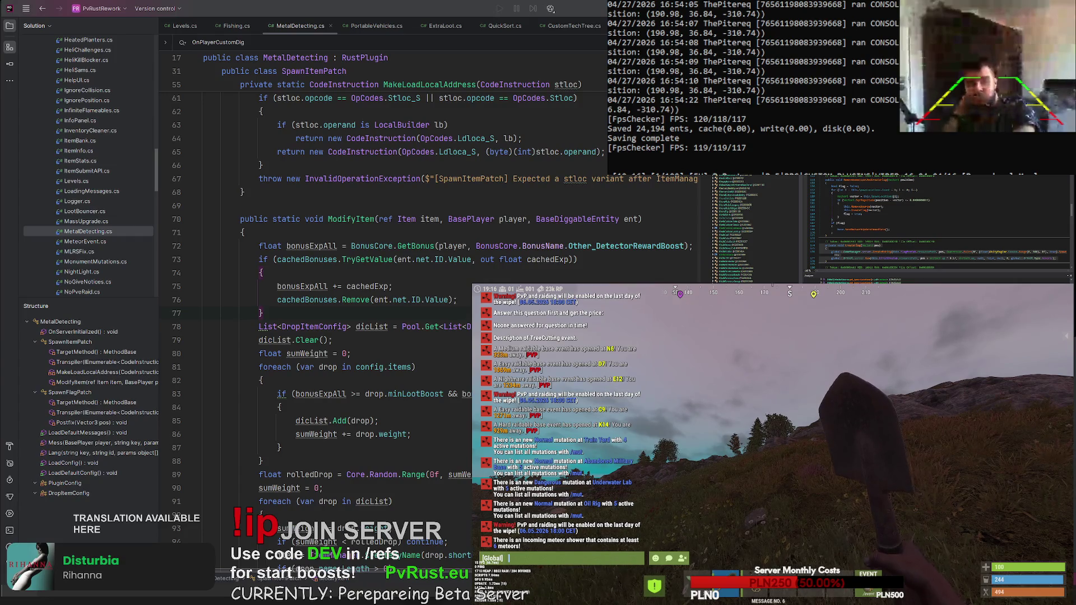
{"action": "key", "text": "Escape"}
- Open the RC shop via /shop, then close the shopping center window
{"action": "type", "text": "/"}
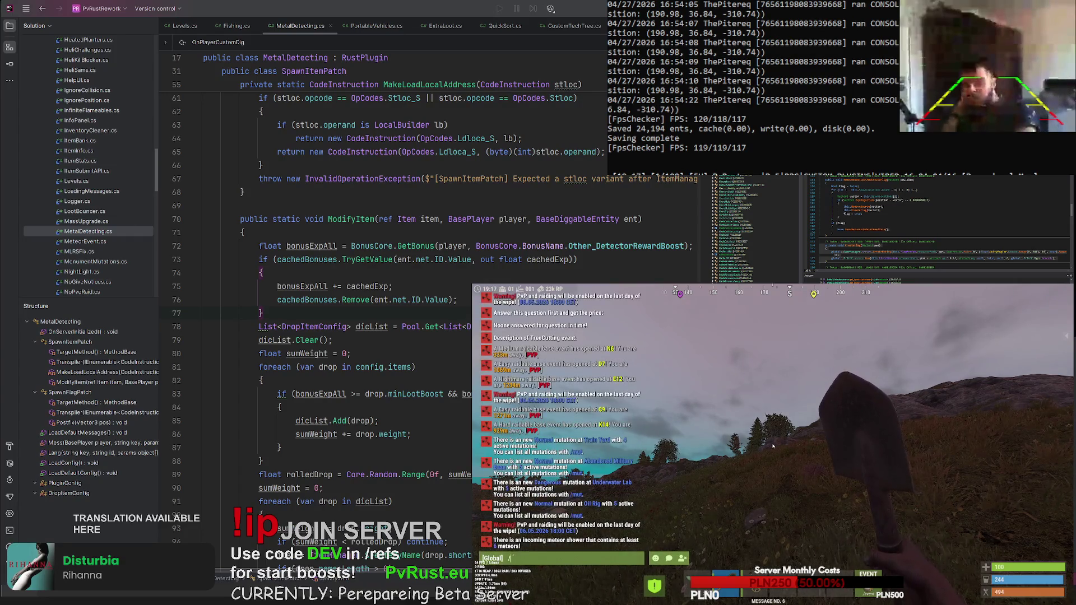
{"action": "type", "text": "shop"}
{"action": "key", "text": "Return"}
{"action": "left_click", "coordinate": [736, 472]}
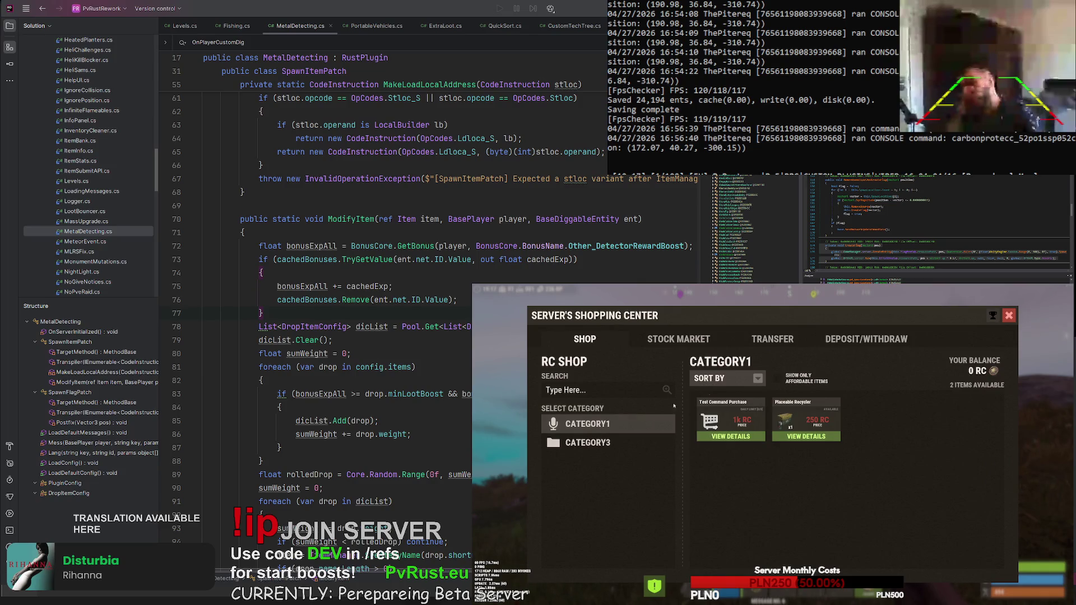
{"action": "left_click", "coordinate": [1009, 316]}
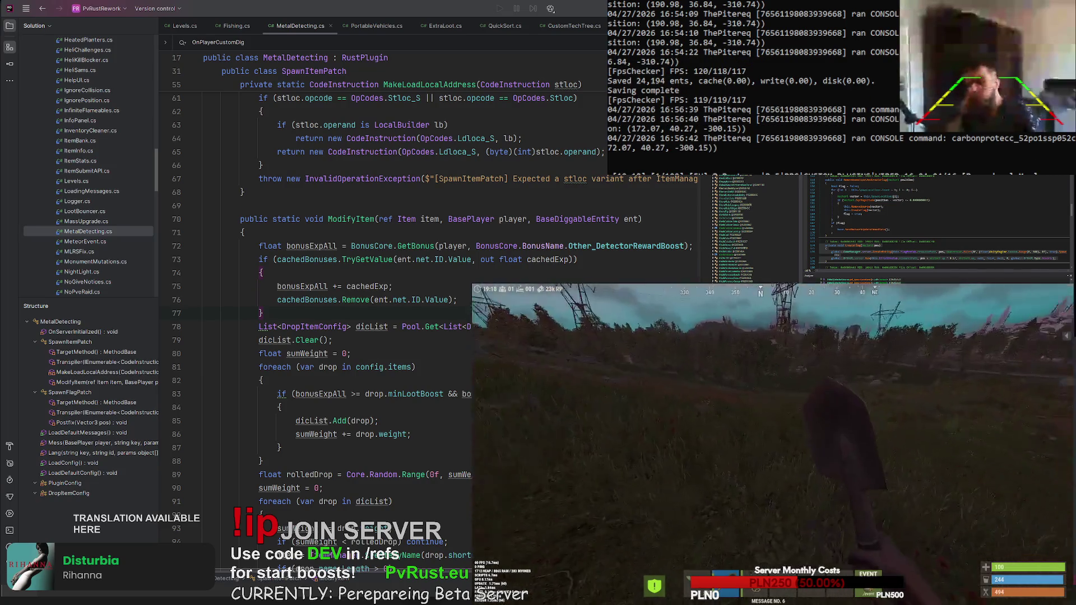
- Leave the current server with the 'disconnect' console command
{"action": "key", "text": "F1"}
{"action": "type", "text": "disconnect"}
{"action": "key", "text": "Return"}
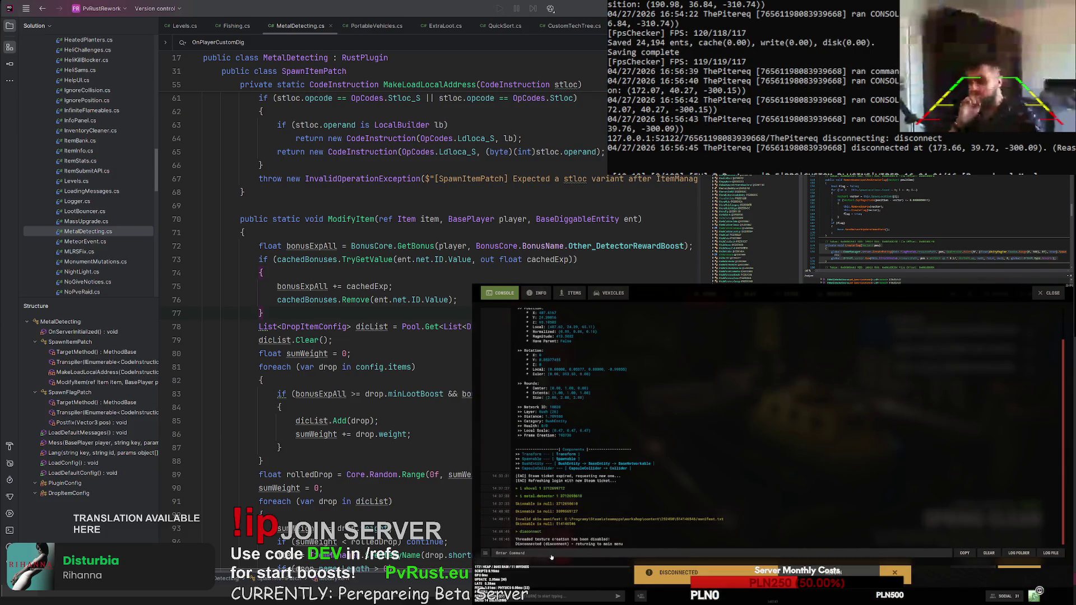
- Join the PvRust server from the Favourited list in the server browser
{"action": "left_click", "coordinate": [746, 294]}
{"action": "left_click", "coordinate": [754, 314]}
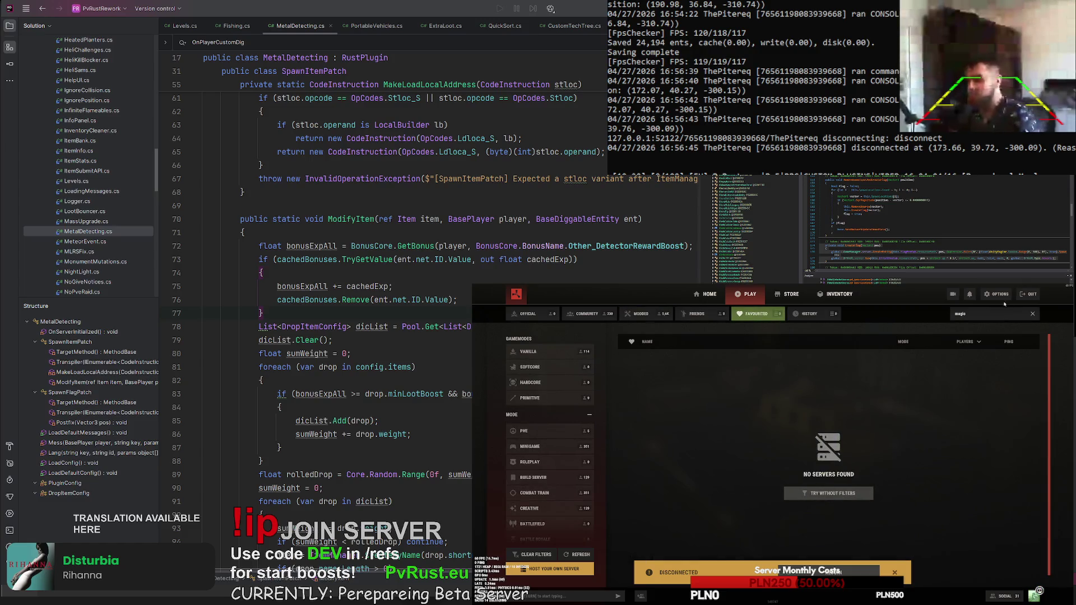
{"action": "left_click", "coordinate": [1032, 314]}
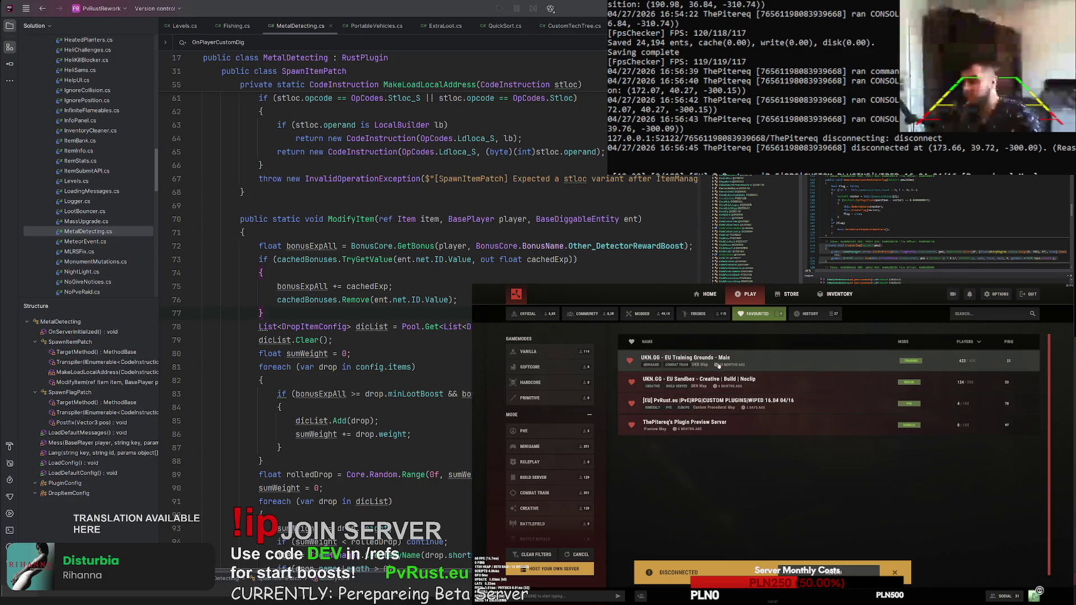
{"action": "left_click", "coordinate": [737, 405]}
{"action": "left_click", "coordinate": [885, 543]}
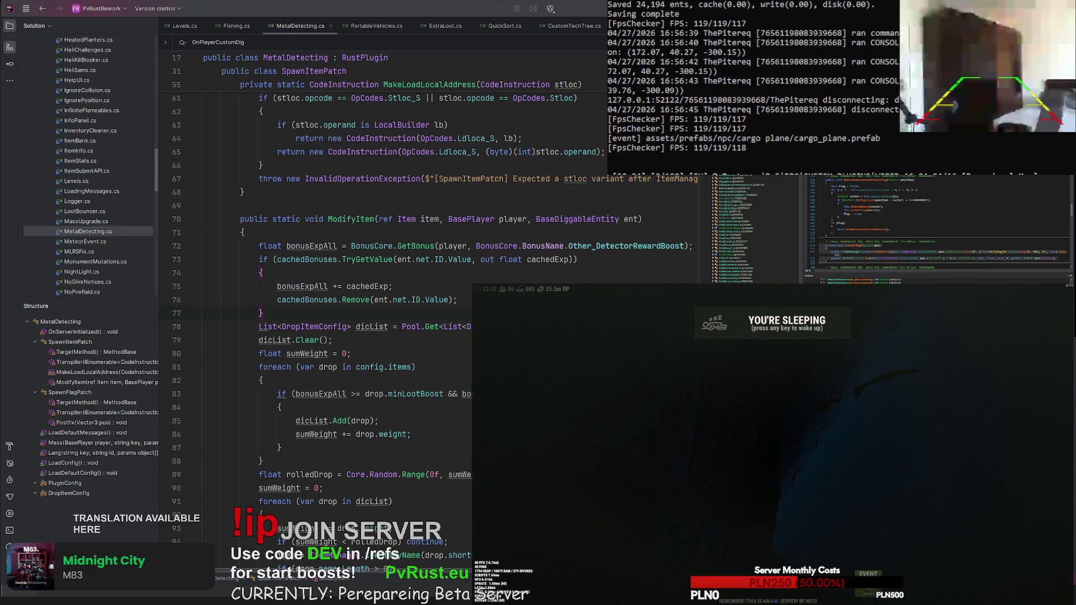
- Wake the sleeping character on the PvRust server with the space key
{"action": "key", "text": "space"}
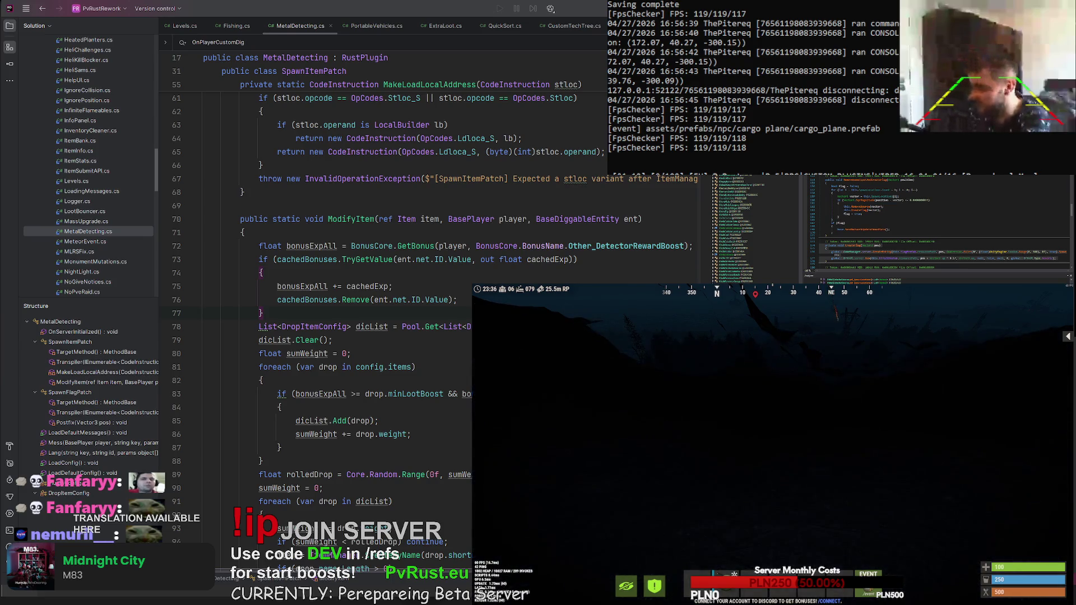
- Glance at the Rust developer console, select the decompiled CreateFlag lines, and refocus the game
{"action": "key", "text": "F1"}
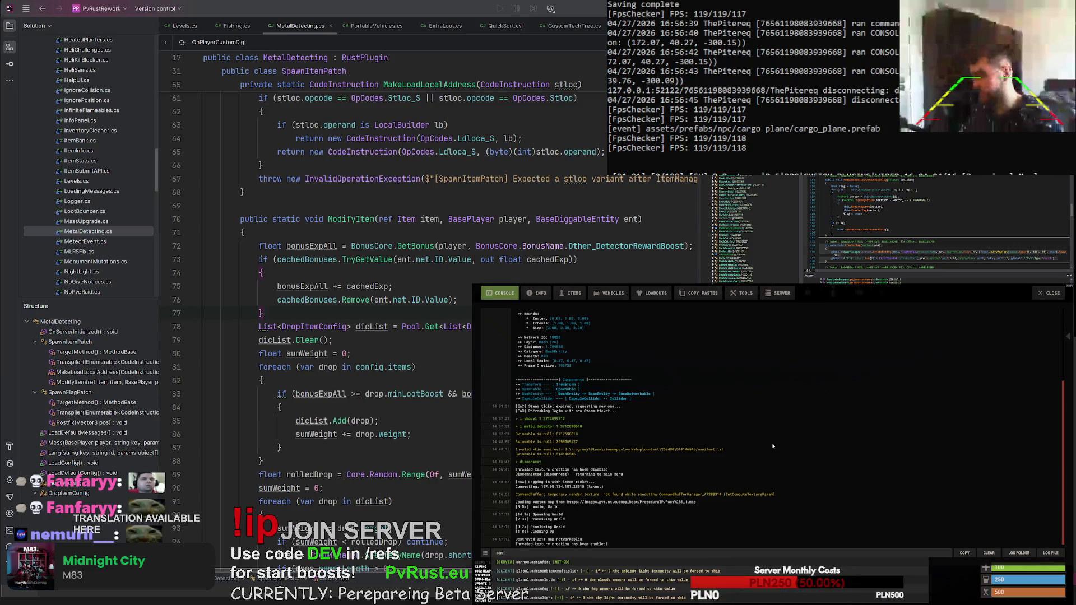
{"action": "key", "text": "F1"}
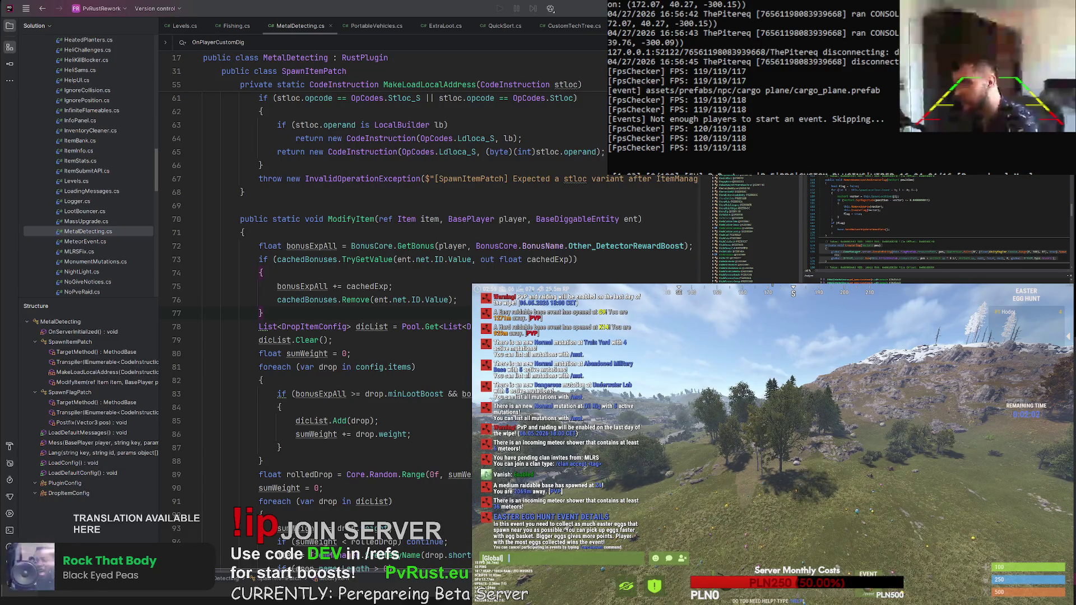
{"action": "left_click_drag", "start_coordinate": [819, 245], "coordinate": [1065, 259]}
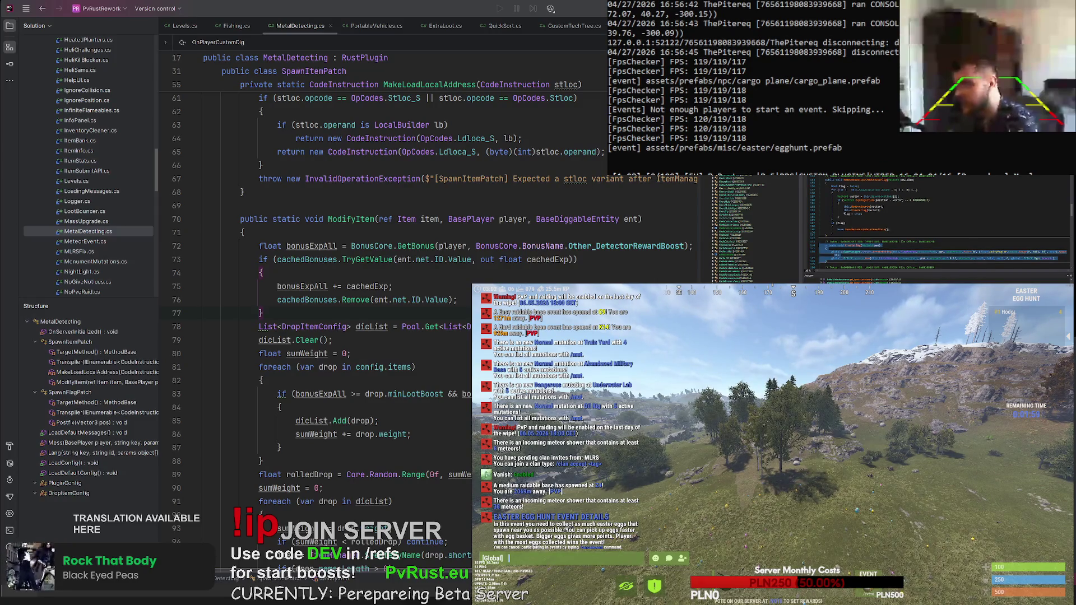
{"action": "left_click", "coordinate": [773, 446]}
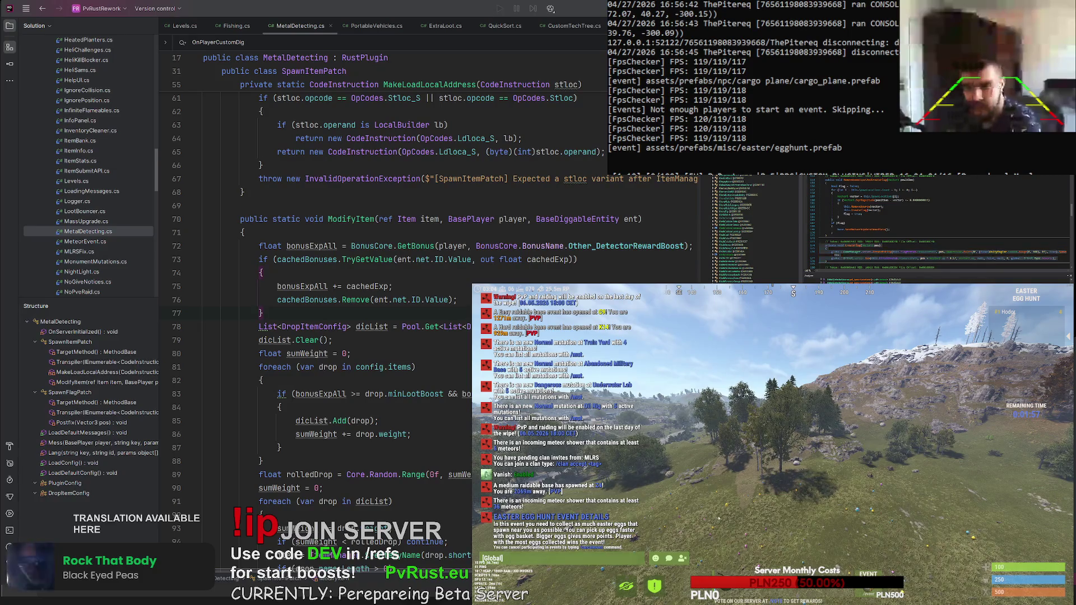
- Open the server shop with /shop and preview the Referral Shop and Gold Market
{"action": "type", "text": "/shop"}
{"action": "key", "text": "Return"}
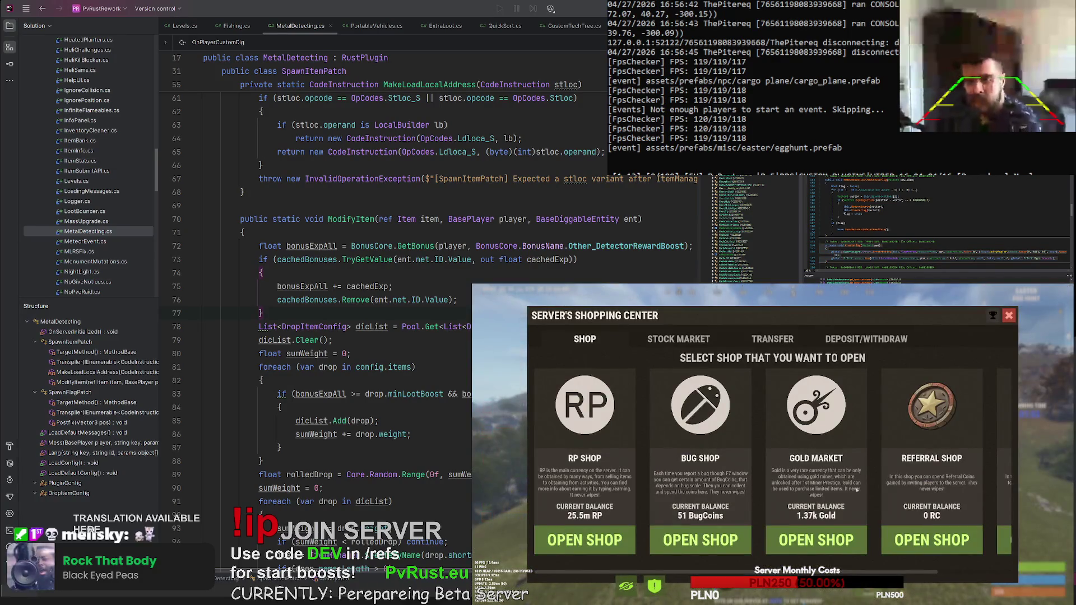
{"action": "left_click", "coordinate": [636, 396]}
{"action": "left_click", "coordinate": [585, 339]}
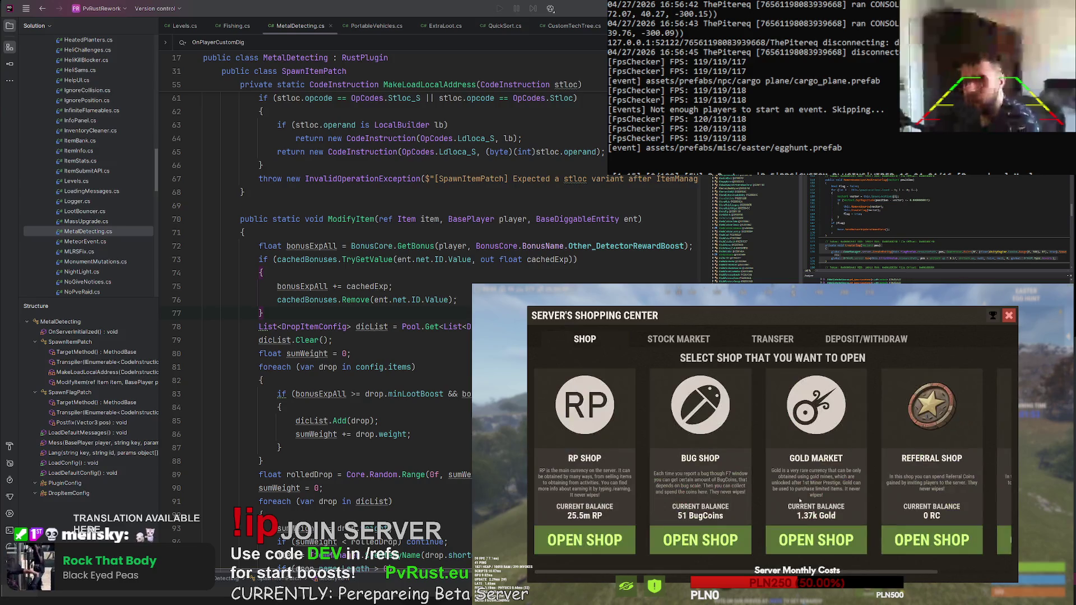
{"action": "left_click", "coordinate": [817, 540]}
{"action": "left_click", "coordinate": [584, 340]}
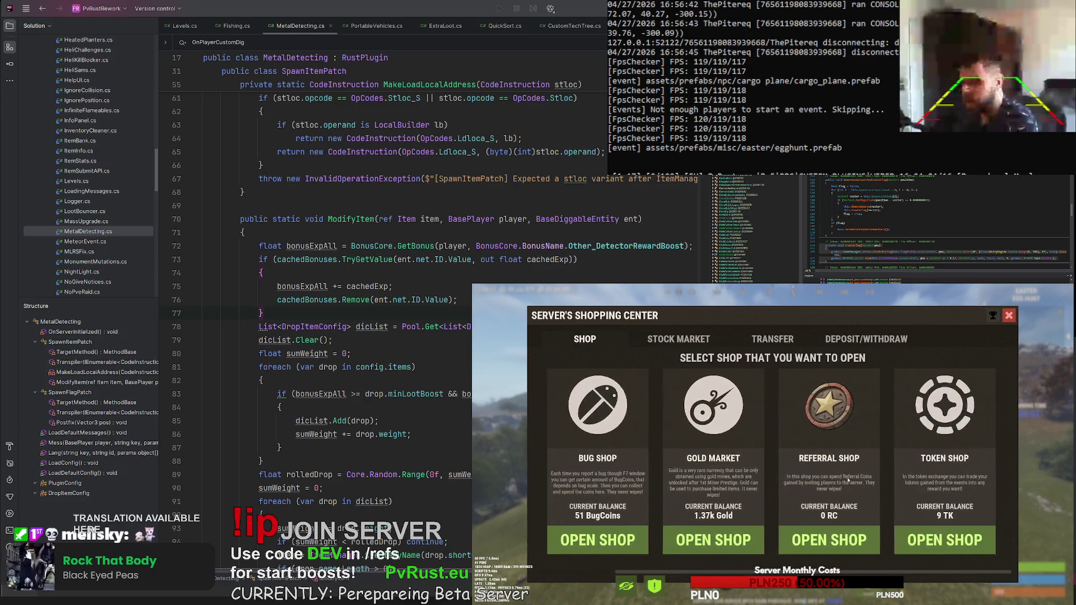
- Browse the Referral Shop's Permissions and Mystery Boxes categories, then open the Token Shop
{"action": "left_click", "coordinate": [807, 571]}
{"action": "left_click", "coordinate": [591, 443]}
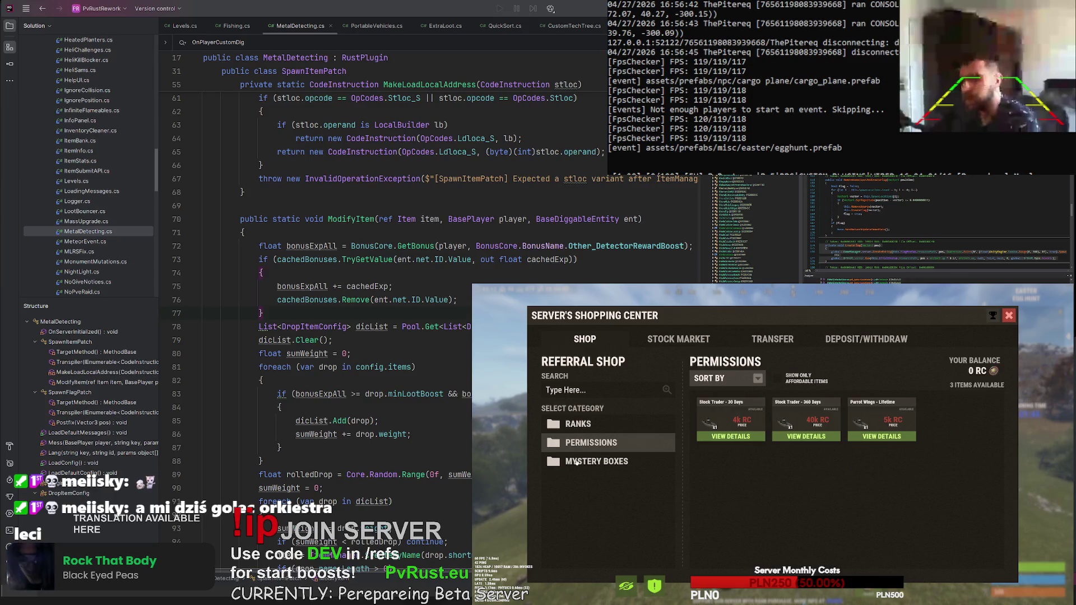
{"action": "left_click", "coordinate": [597, 461]}
{"action": "left_click", "coordinate": [600, 346]}
{"action": "scroll", "coordinate": [602, 349], "scroll_direction": "down", "scroll_amount": 1}
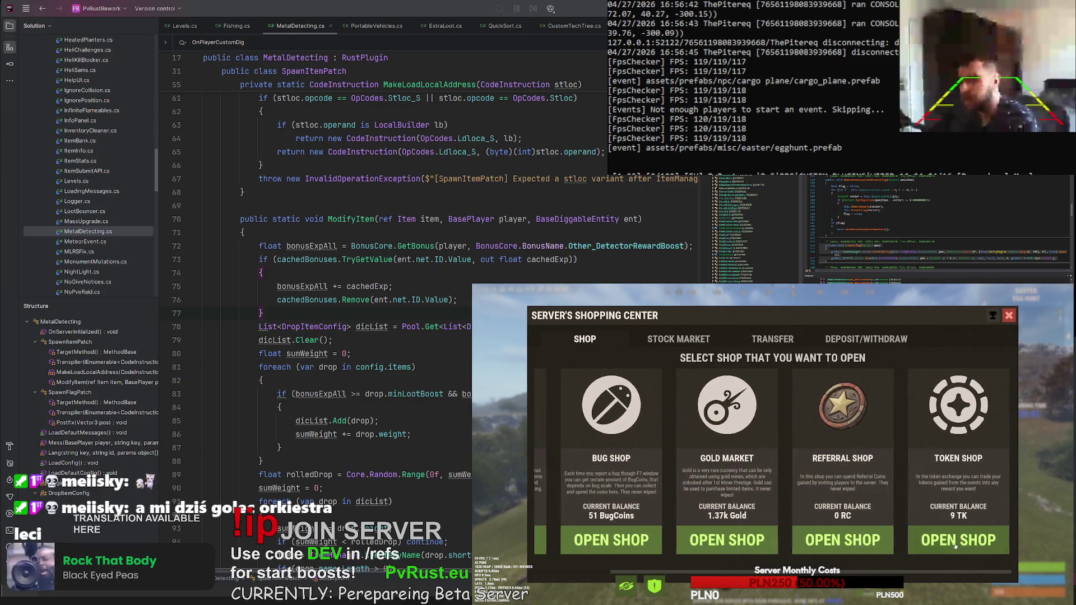
{"action": "left_click", "coordinate": [953, 540]}
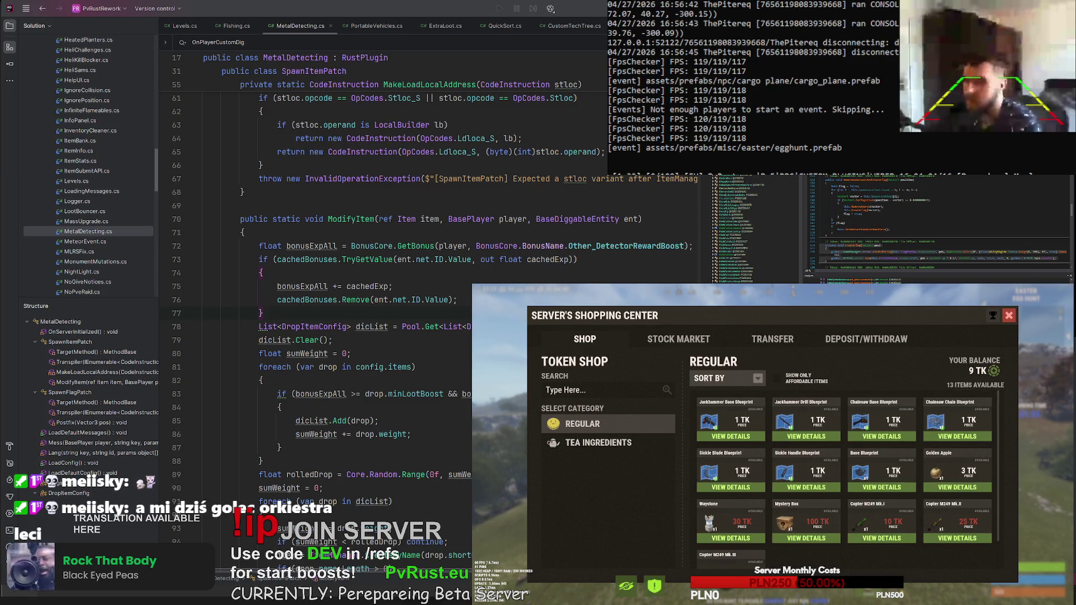
{"action": "key", "text": "alt+Tab"}
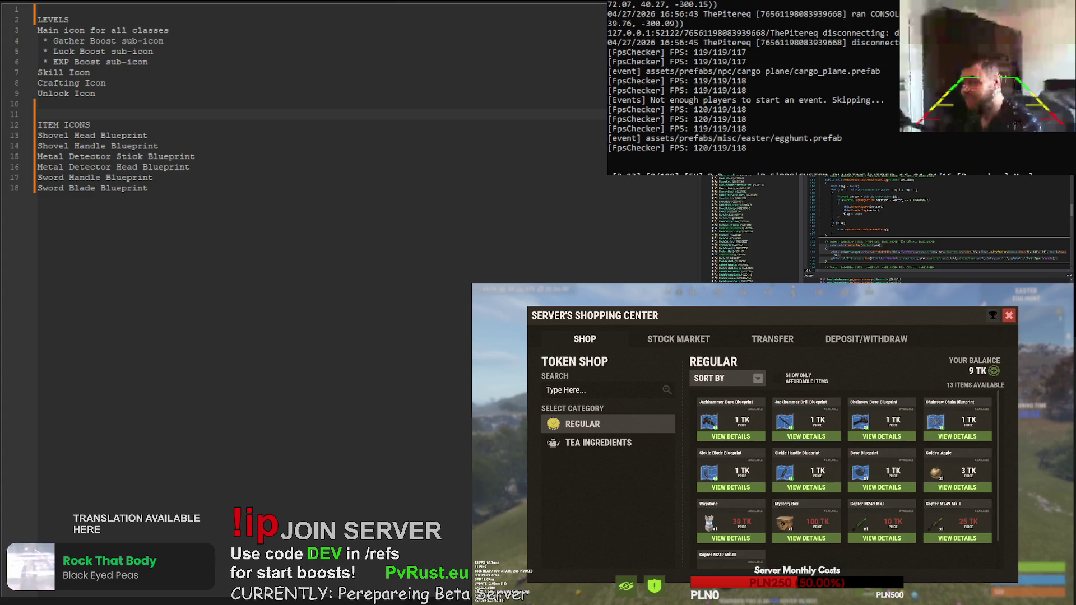
- Place the cursor at the ITEM ICONS heading in the notes and view Jackhammer Base Blueprint details
{"action": "left_click", "coordinate": [128, 129]}
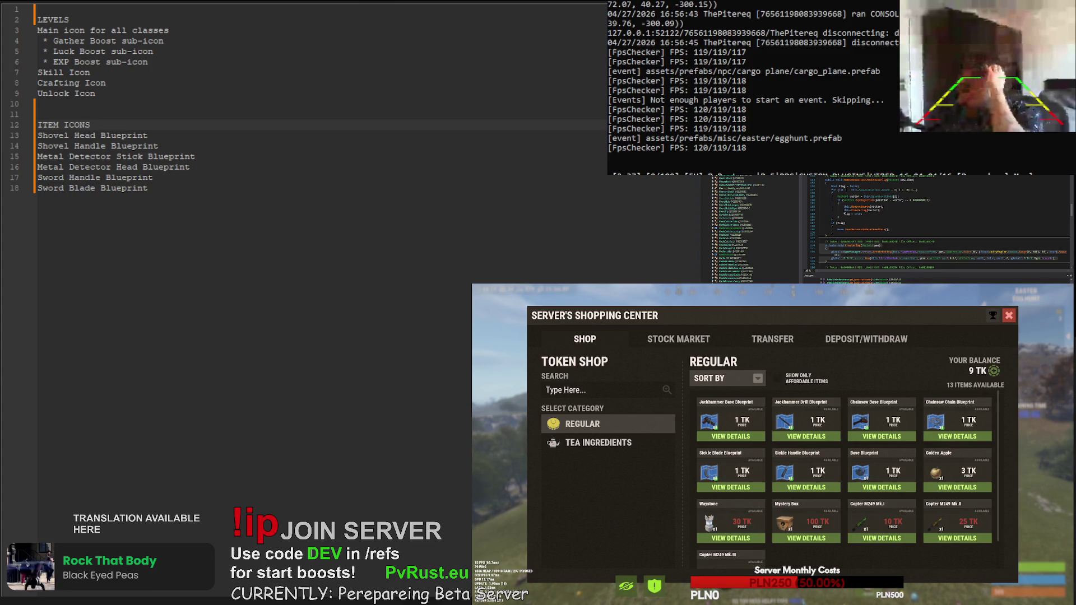
{"action": "left_click", "coordinate": [730, 437]}
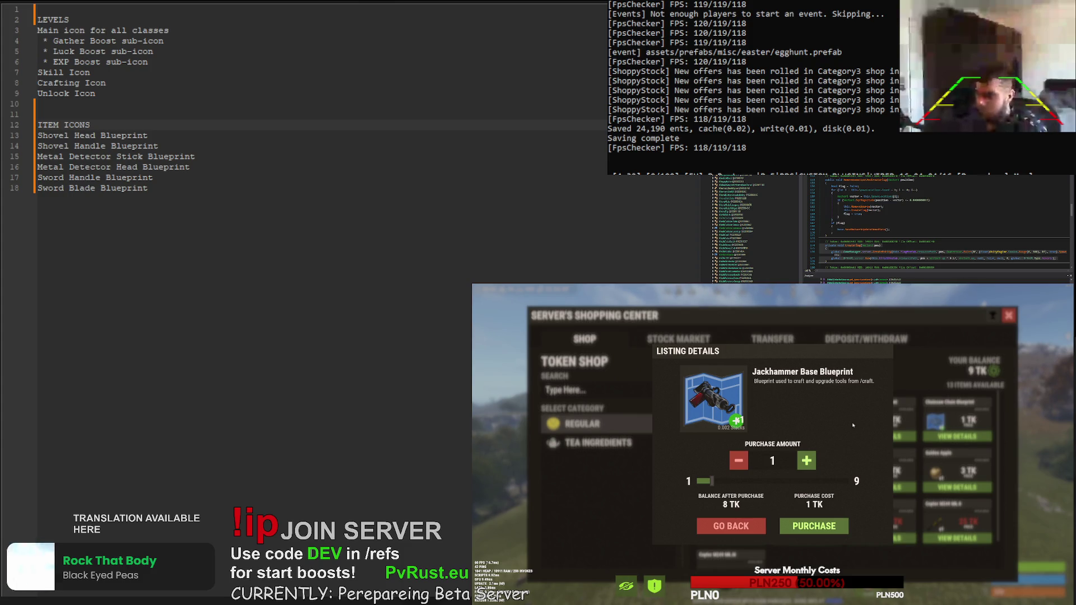
- Inspect the Chainsaw Chain Blueprint, Base Blueprint and Golden Apple listings, then return to the grid
{"action": "left_click", "coordinate": [731, 526]}
{"action": "left_click", "coordinate": [973, 437]}
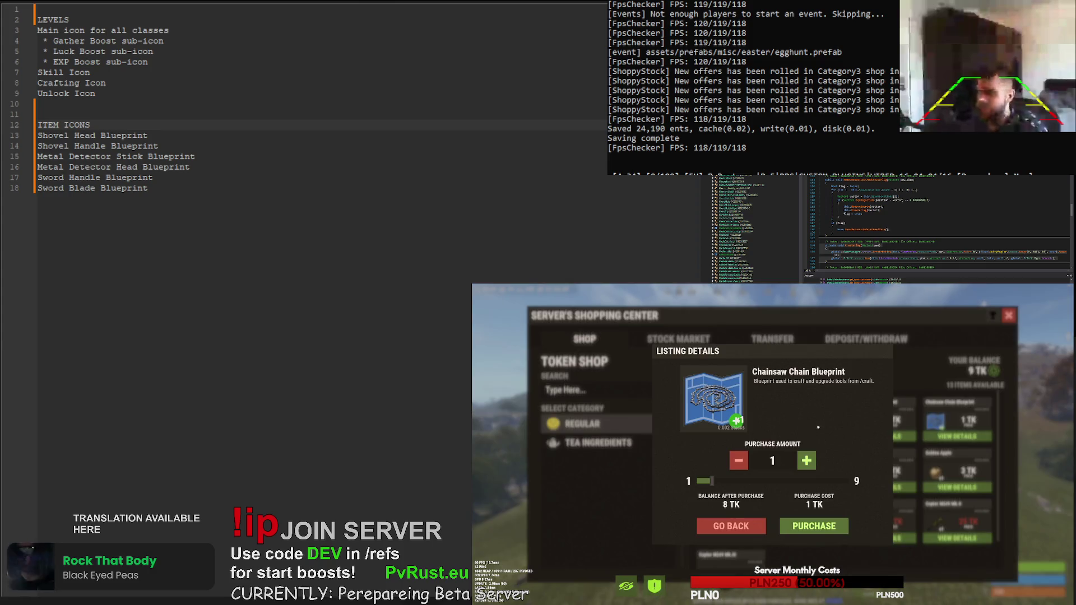
{"action": "left_click", "coordinate": [727, 530]}
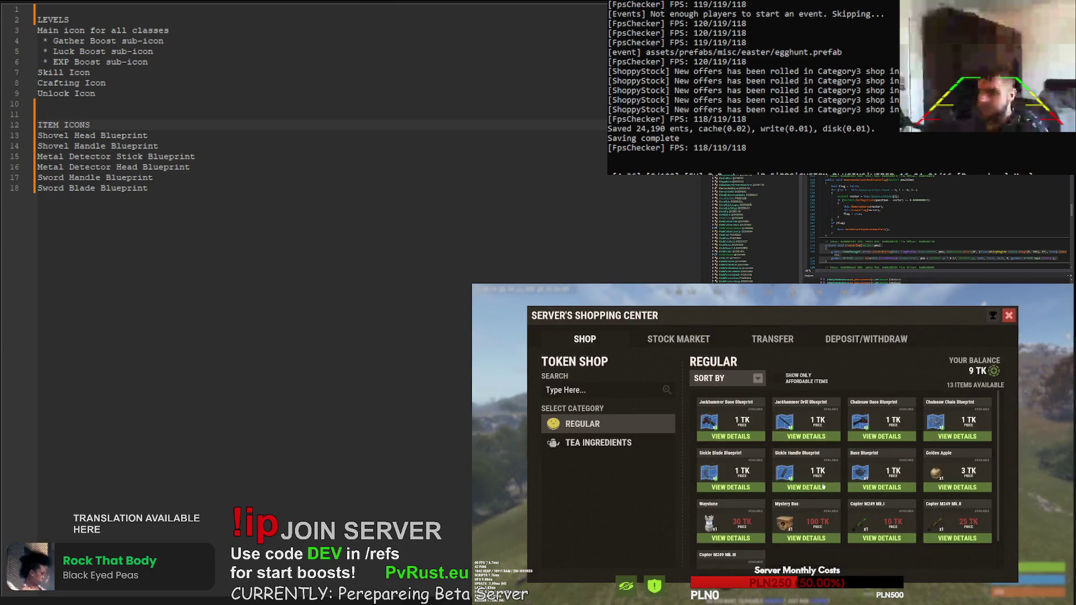
{"action": "left_click", "coordinate": [846, 492]}
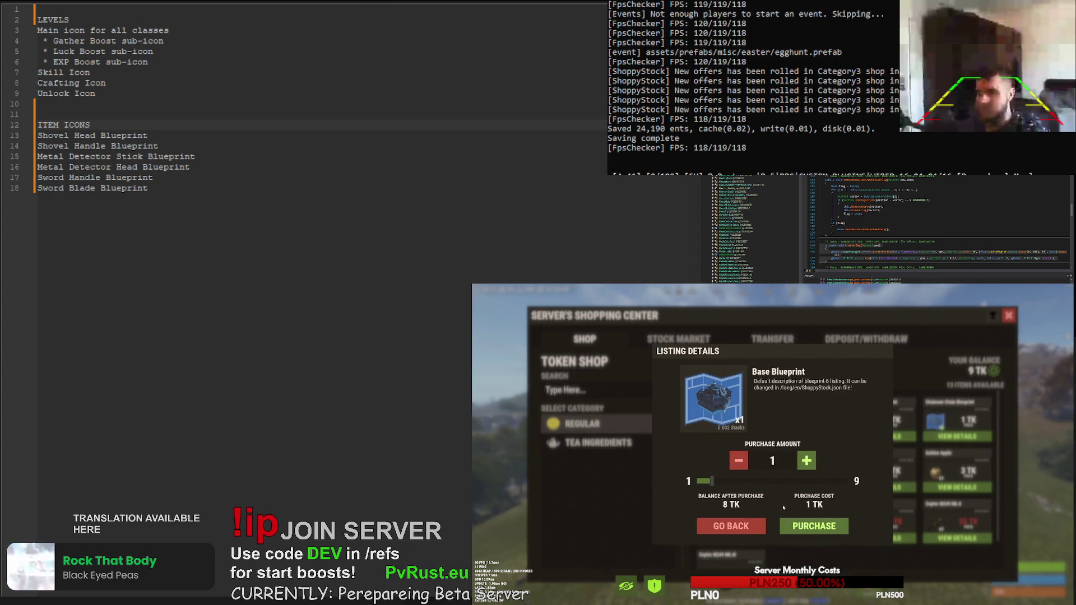
{"action": "left_click", "coordinate": [738, 528]}
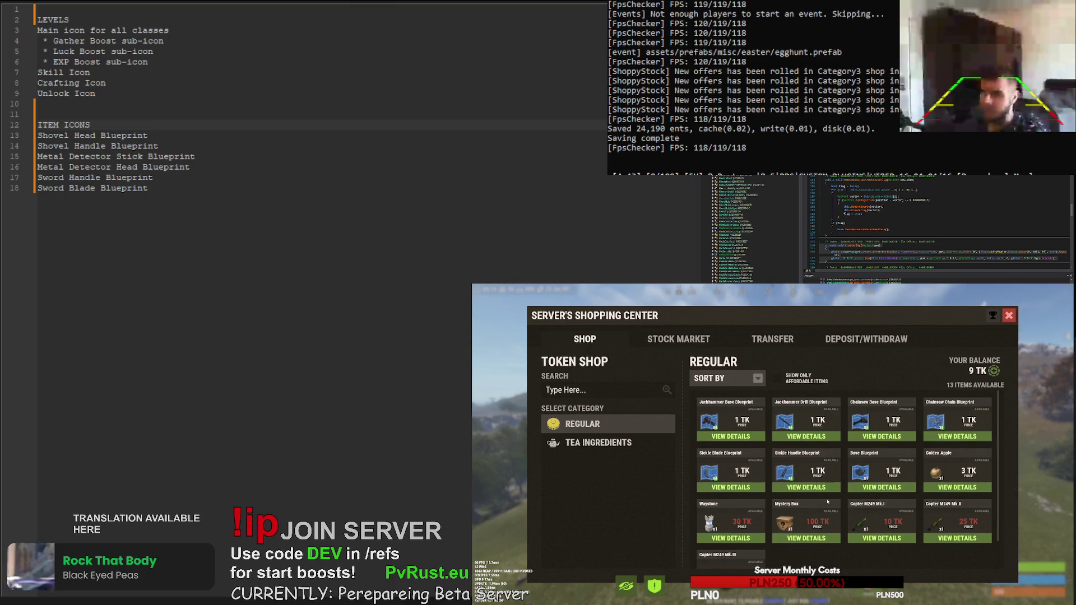
{"action": "left_click", "coordinate": [861, 491]}
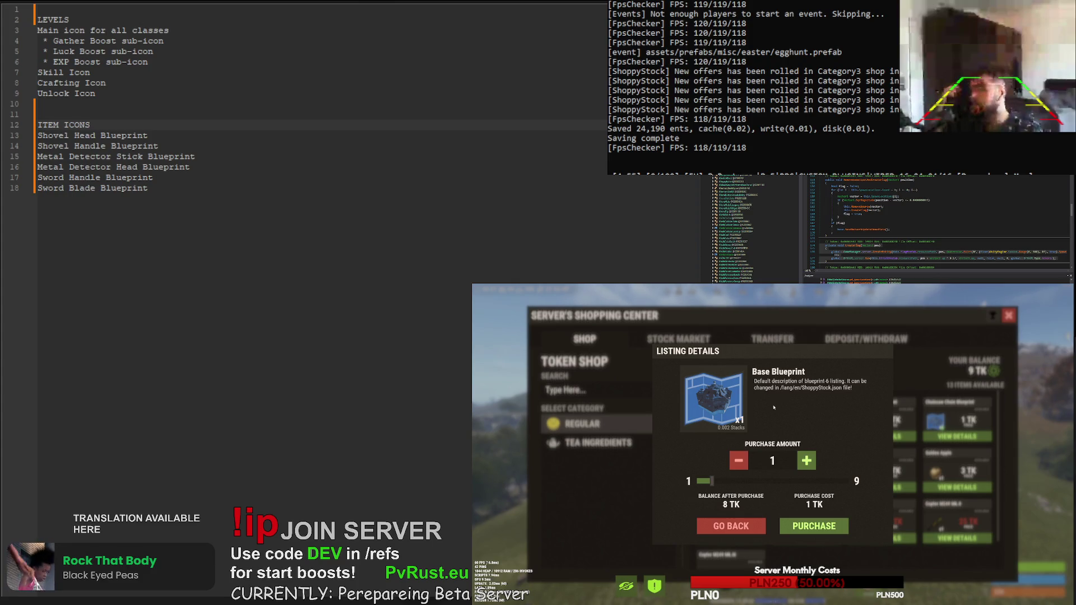
{"action": "left_click", "coordinate": [731, 526]}
{"action": "left_click", "coordinate": [957, 487]}
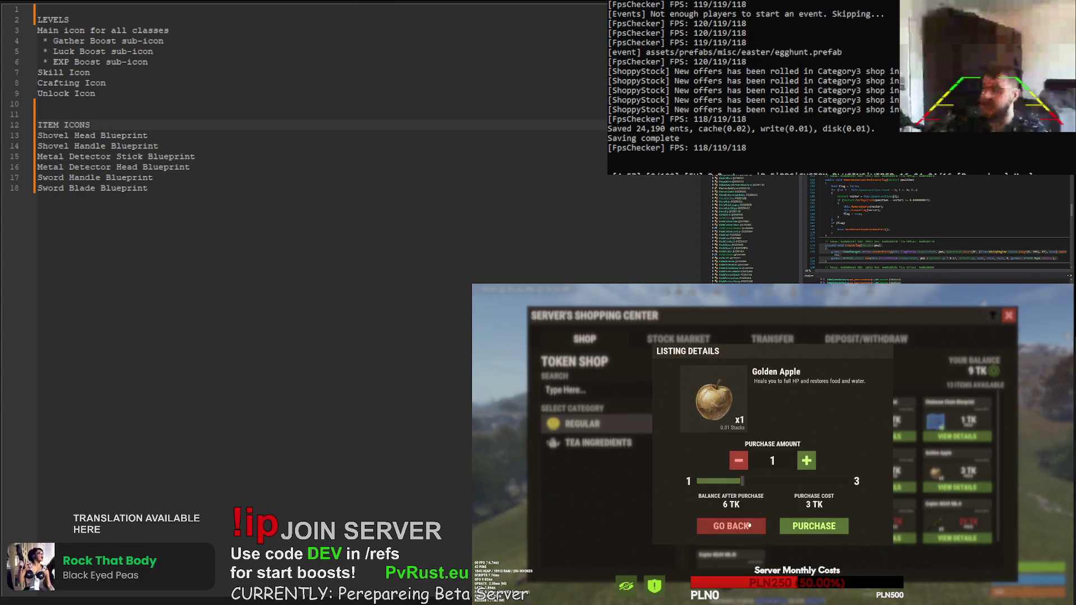
{"action": "left_click", "coordinate": [750, 525]}
{"action": "left_click", "coordinate": [754, 519]}
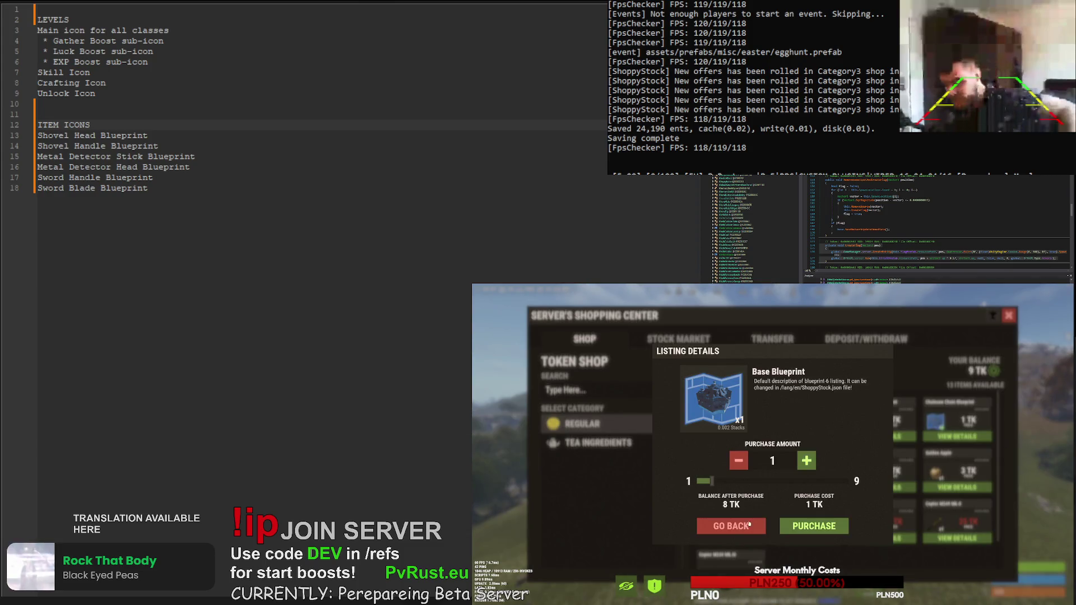
{"action": "left_click", "coordinate": [735, 529]}
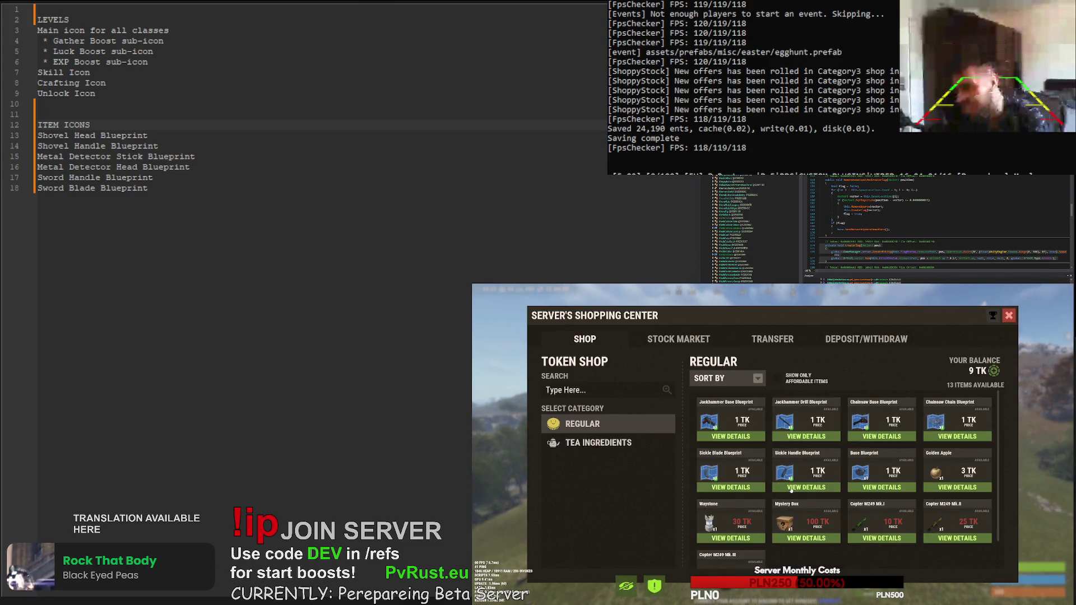
- Compare the Sickle Handle, Sickle Blade and Base Blueprint listings and their icons
{"action": "left_click", "coordinate": [811, 487]}
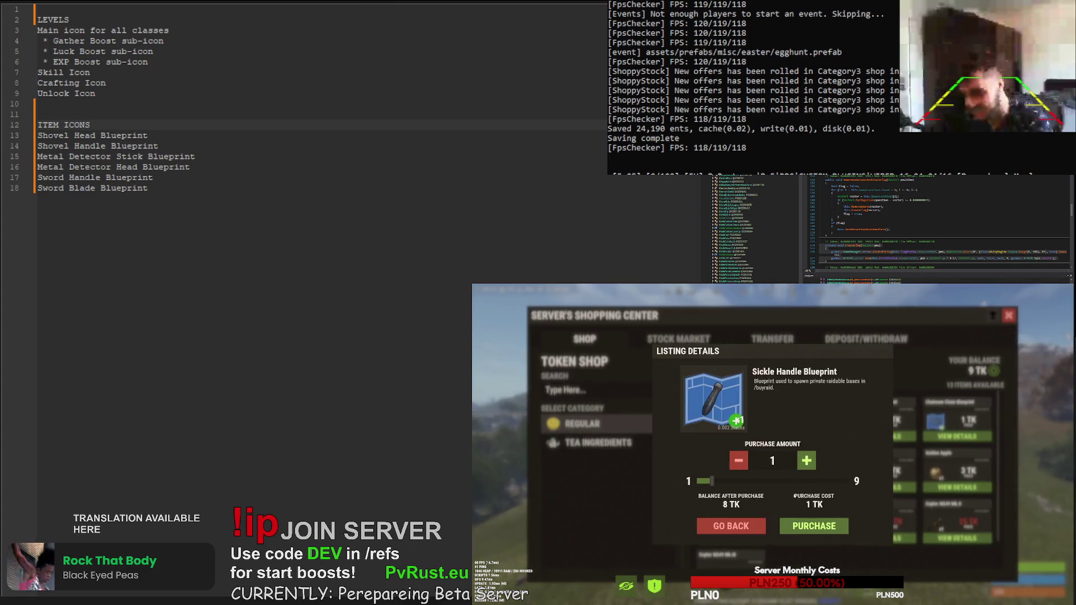
{"action": "left_click", "coordinate": [730, 533]}
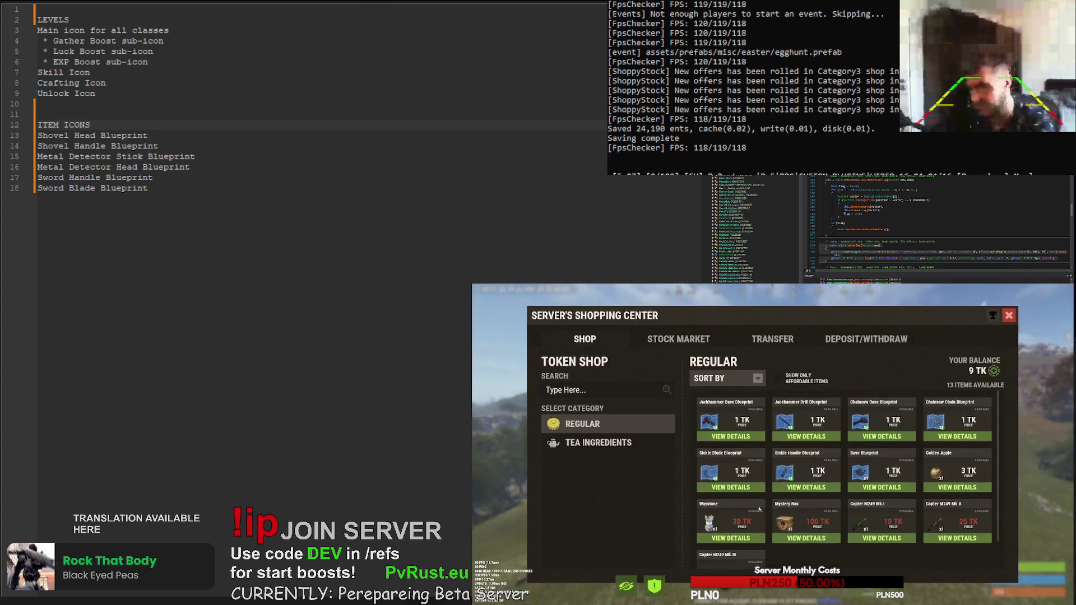
{"action": "left_click", "coordinate": [731, 488]}
{"action": "left_click", "coordinate": [729, 530]}
{"action": "left_click", "coordinate": [751, 530]}
{"action": "left_click", "coordinate": [752, 529]}
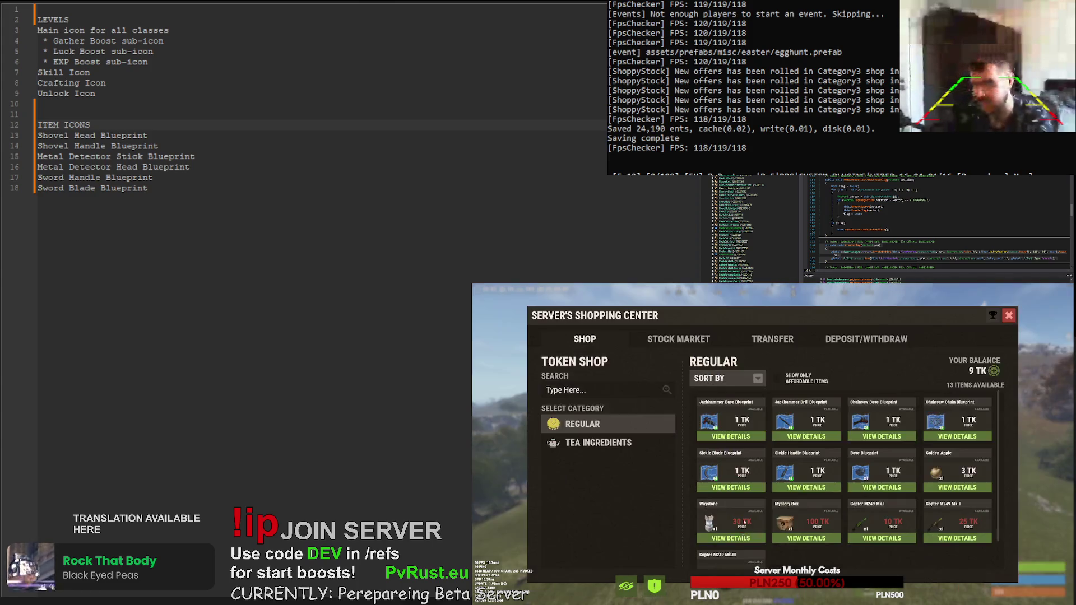
{"action": "left_click", "coordinate": [807, 488]}
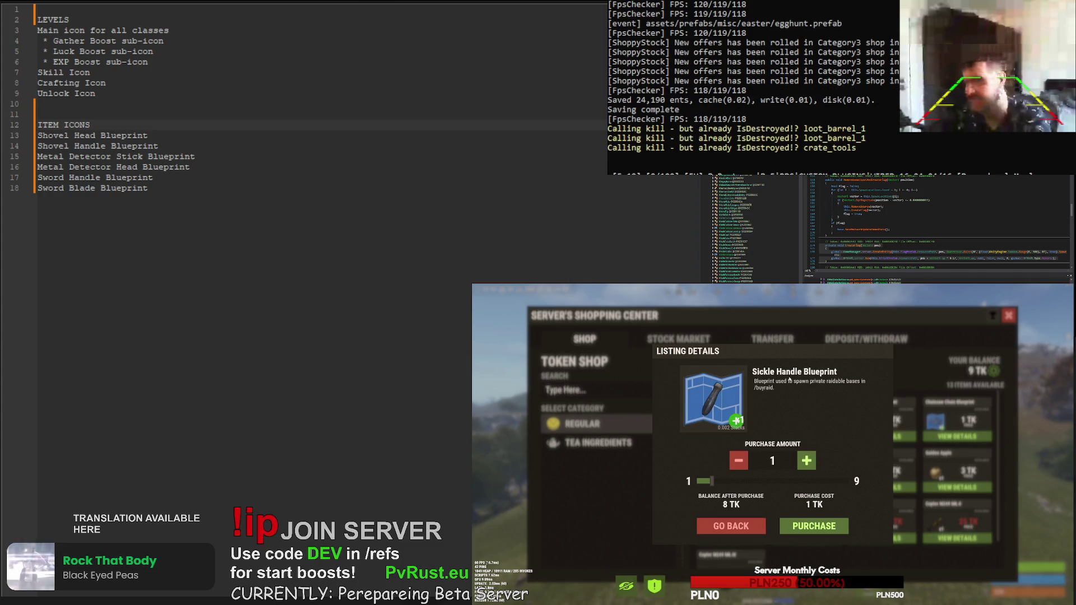
{"action": "left_click", "coordinate": [747, 524]}
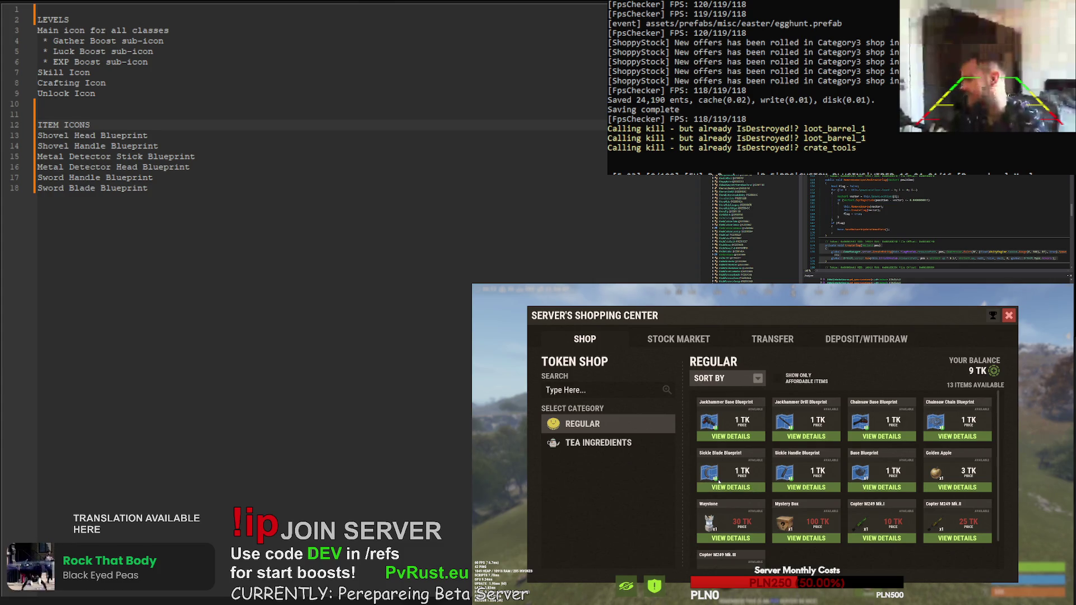
{"action": "left_click", "coordinate": [746, 487]}
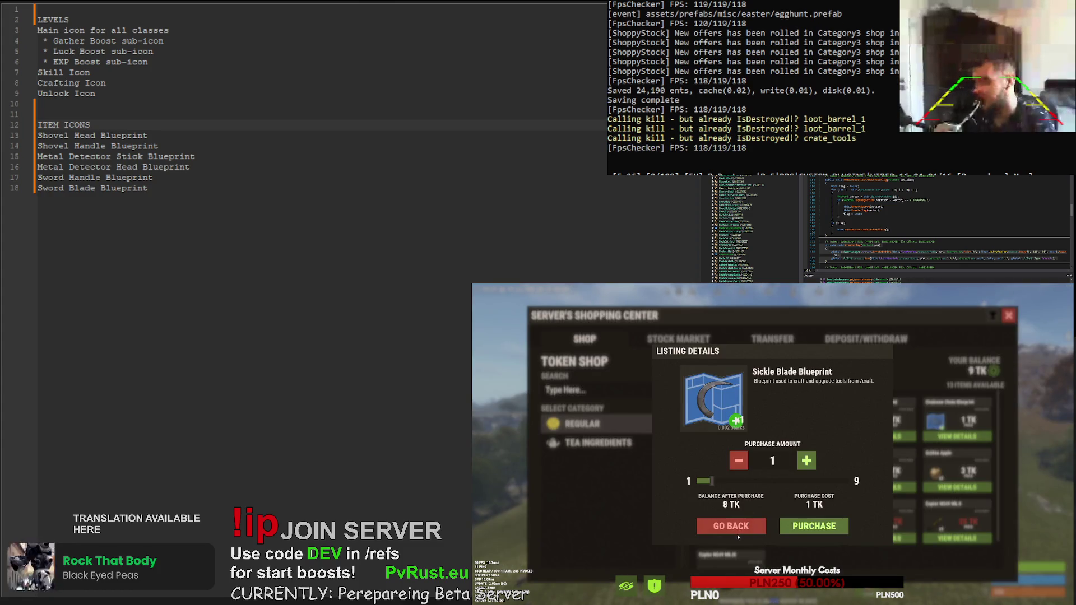
{"action": "left_click", "coordinate": [738, 529]}
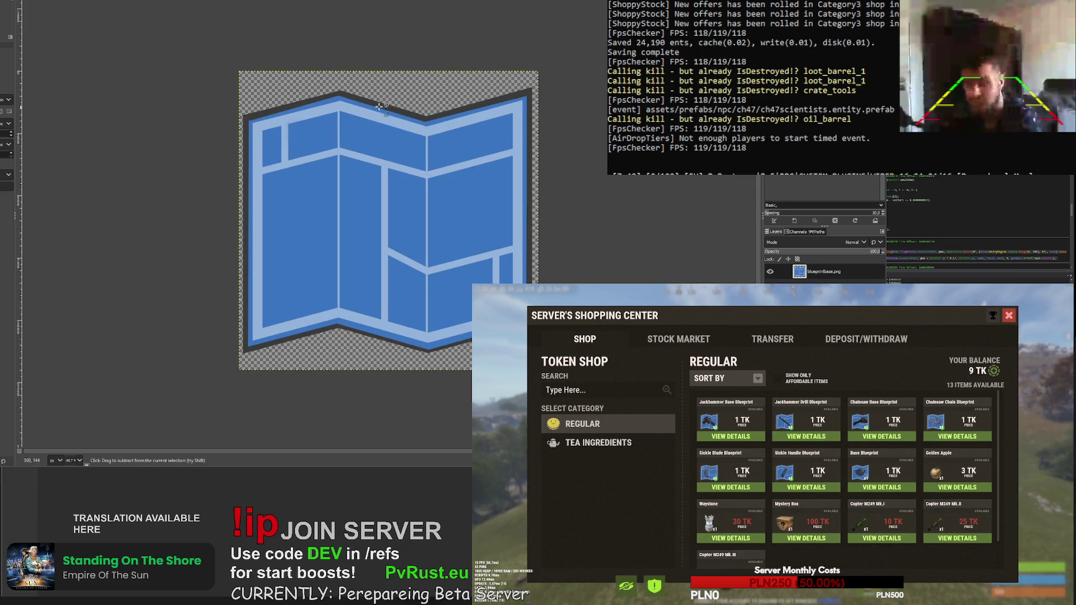
- Add a new layer to blueprintBase.png
{"action": "scroll", "coordinate": [380, 108], "scroll_direction": "up", "scroll_amount": 3}
{"action": "scroll", "coordinate": [435, 71], "scroll_direction": "down", "scroll_amount": 5}
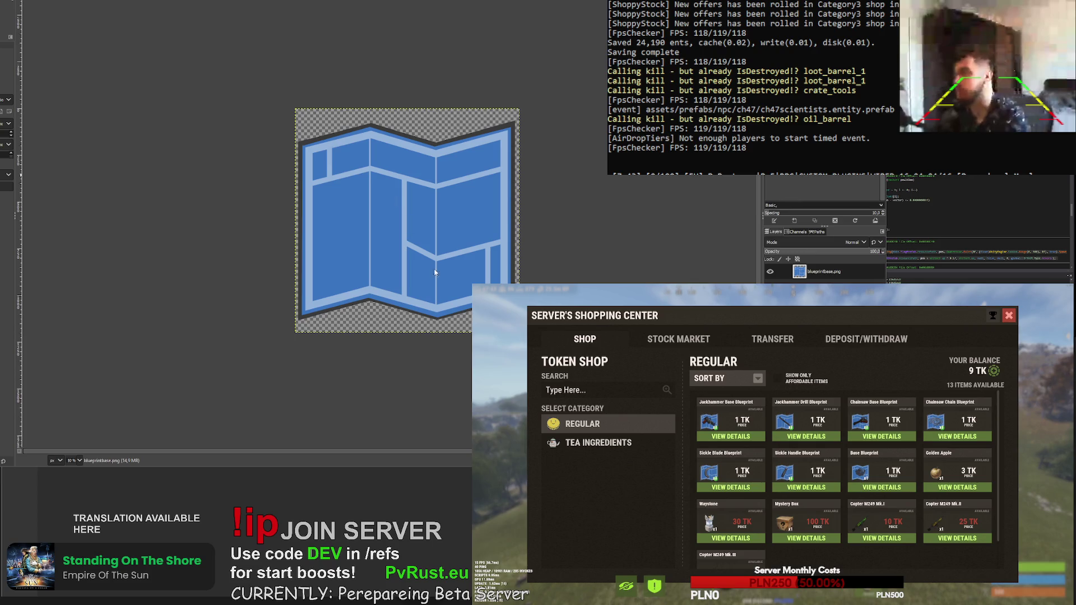
{"action": "scroll", "coordinate": [395, 202], "scroll_direction": "down", "scroll_amount": 2, "text": "ctrl"}
{"action": "scroll", "coordinate": [399, 192], "scroll_direction": "up", "scroll_amount": 7, "text": "ctrl"}
{"action": "scroll", "coordinate": [400, 191], "scroll_direction": "up", "scroll_amount": 5, "text": "ctrl"}
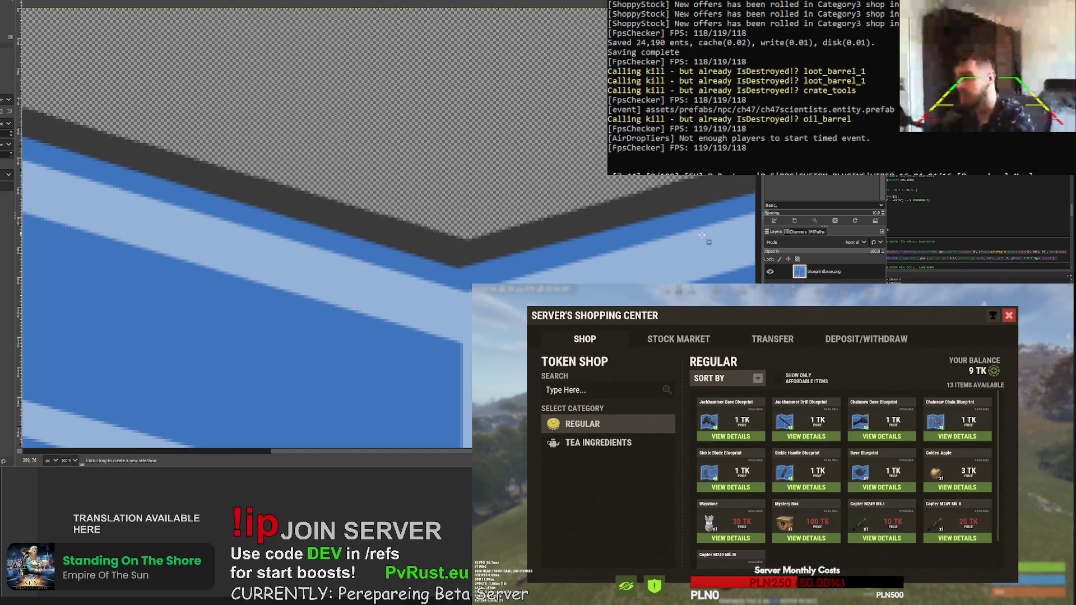
{"action": "key", "text": "shift+ctrl+n"}
- Fill the new layer with black, then undo the fill to keep it transparent
{"action": "scroll", "coordinate": [245, 238], "scroll_direction": "down", "scroll_amount": 7}
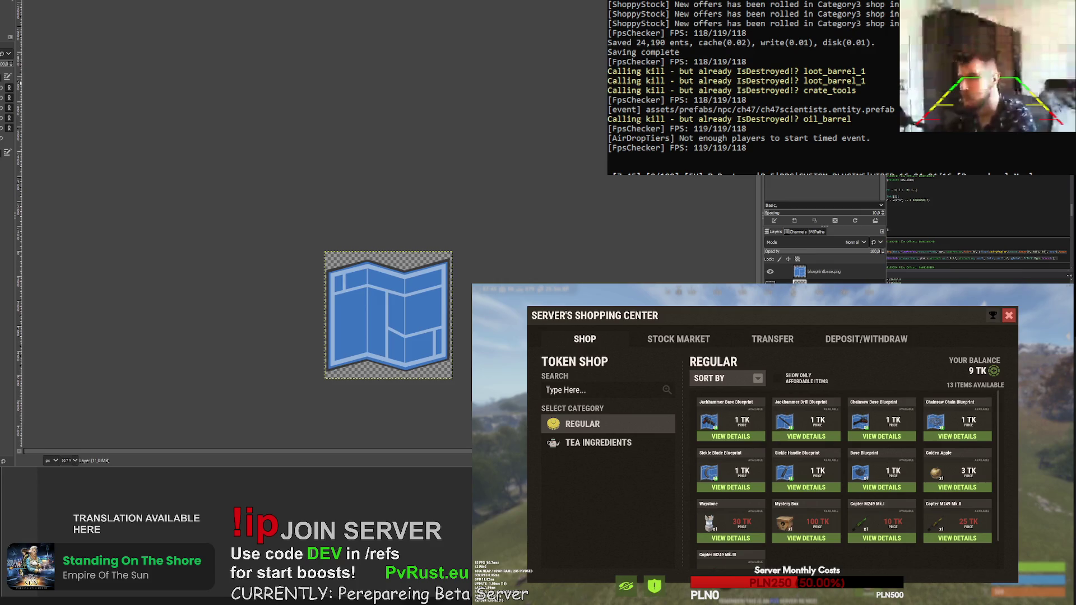
{"action": "left_click_drag", "start_coordinate": [21, 68], "coordinate": [354, 236]}
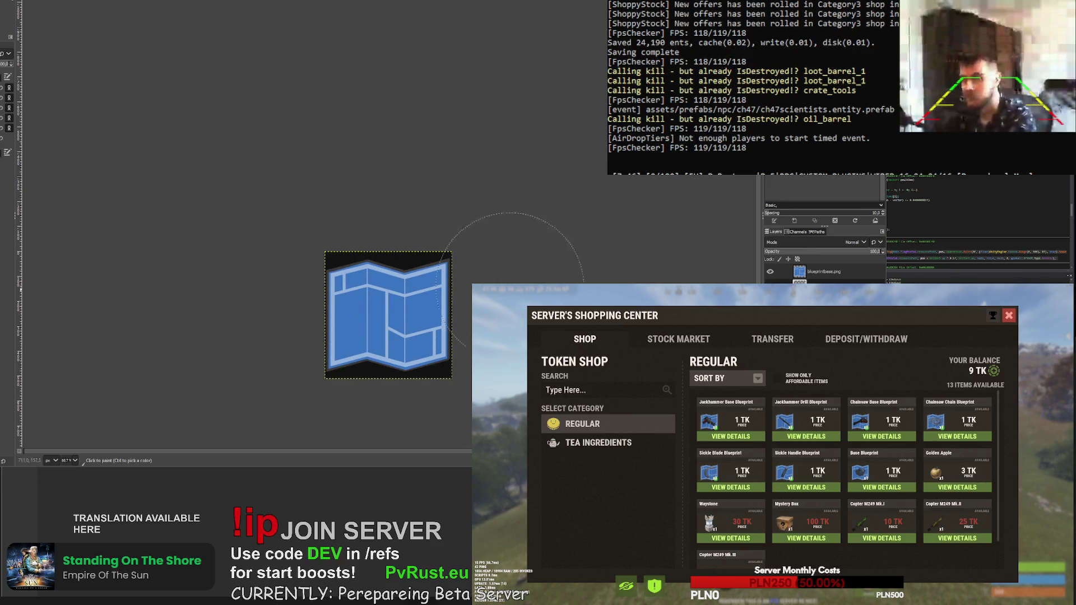
{"action": "scroll", "coordinate": [404, 268], "scroll_direction": "up", "scroll_amount": 4}
{"action": "scroll", "coordinate": [324, 180], "scroll_direction": "down", "scroll_amount": 5}
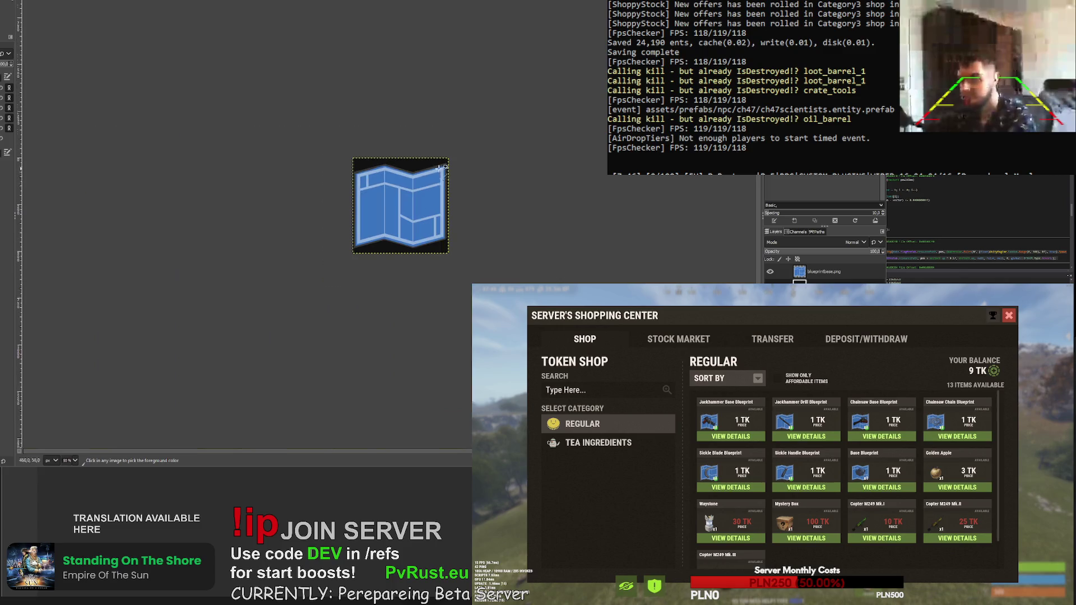
{"action": "key", "text": "ctrl+z"}
{"action": "scroll", "coordinate": [393, 202], "scroll_direction": "up", "scroll_amount": 3}
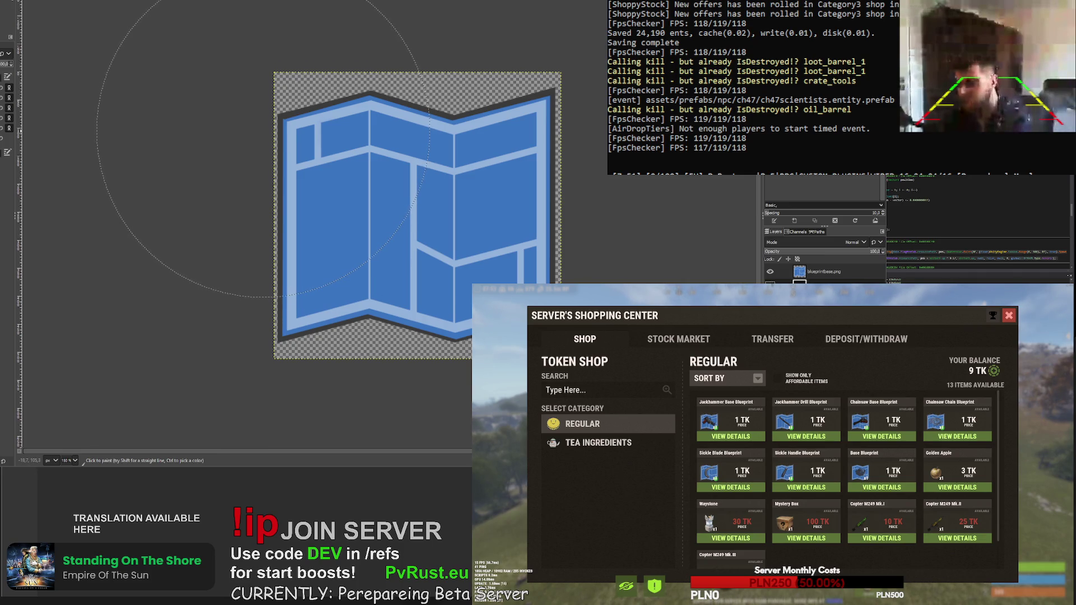
- Switch GIMP to the chainsaw.png image tab
{"action": "key", "text": "ctrl+Page_Down"}
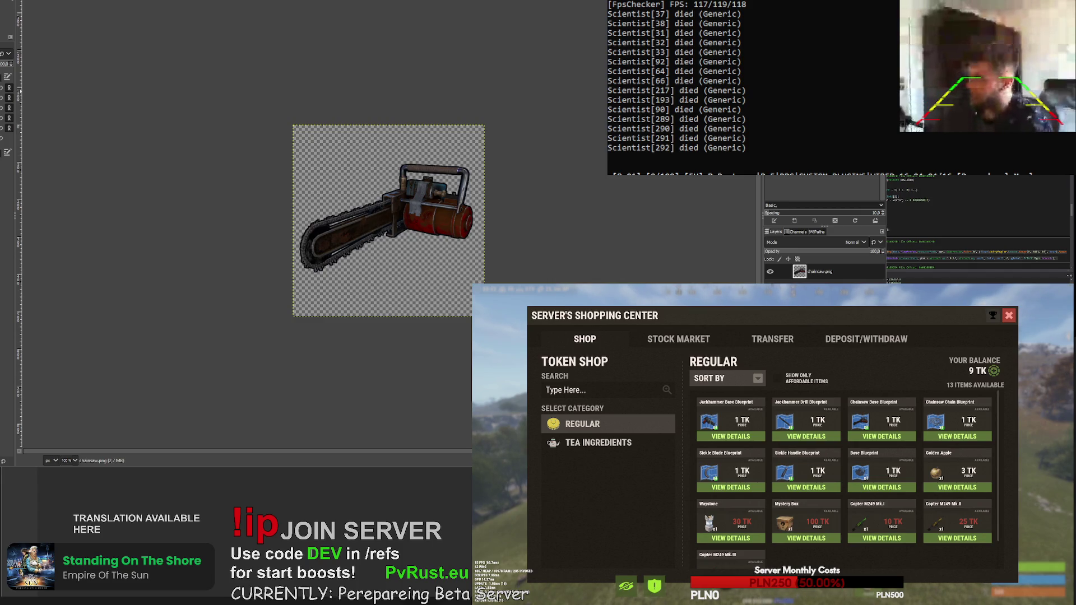
- Quit the Rust game from its menu and shut down the test server with the quit command
{"action": "key", "text": "Escape"}
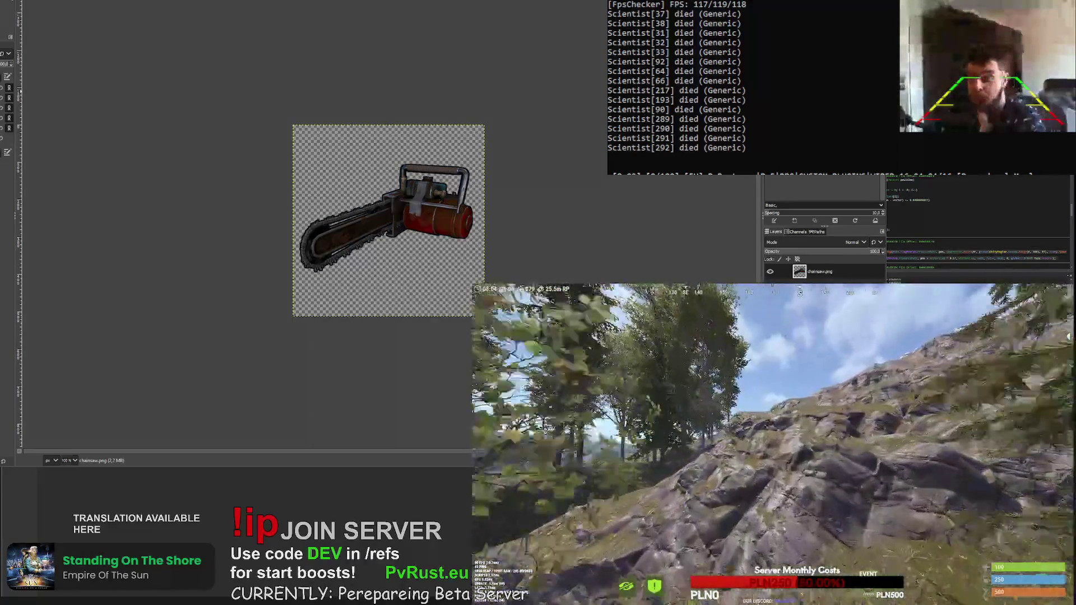
{"action": "key", "text": "Escape"}
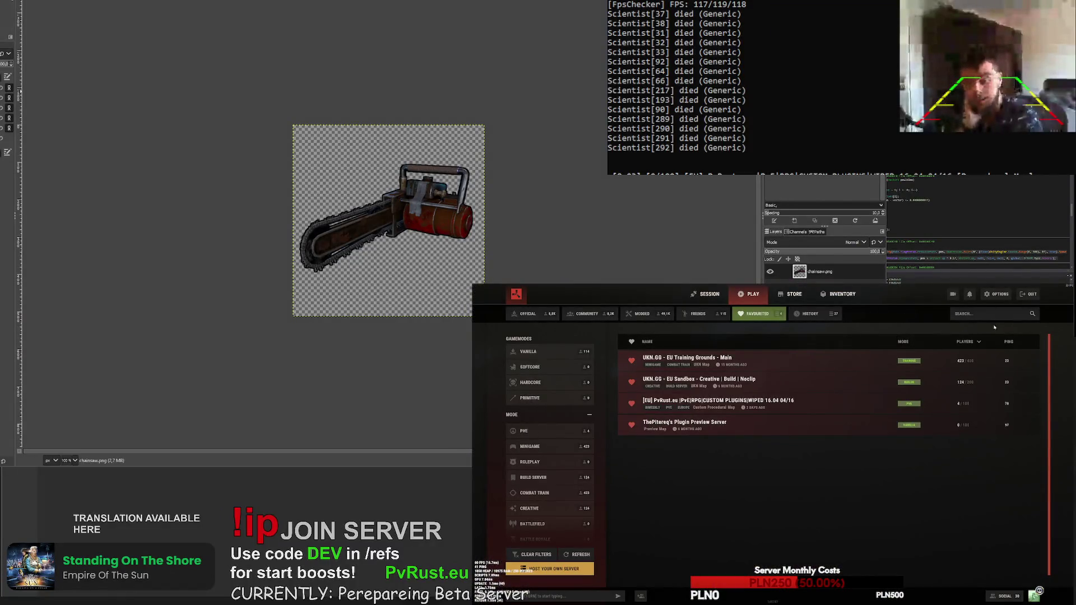
{"action": "key", "text": "Escape"}
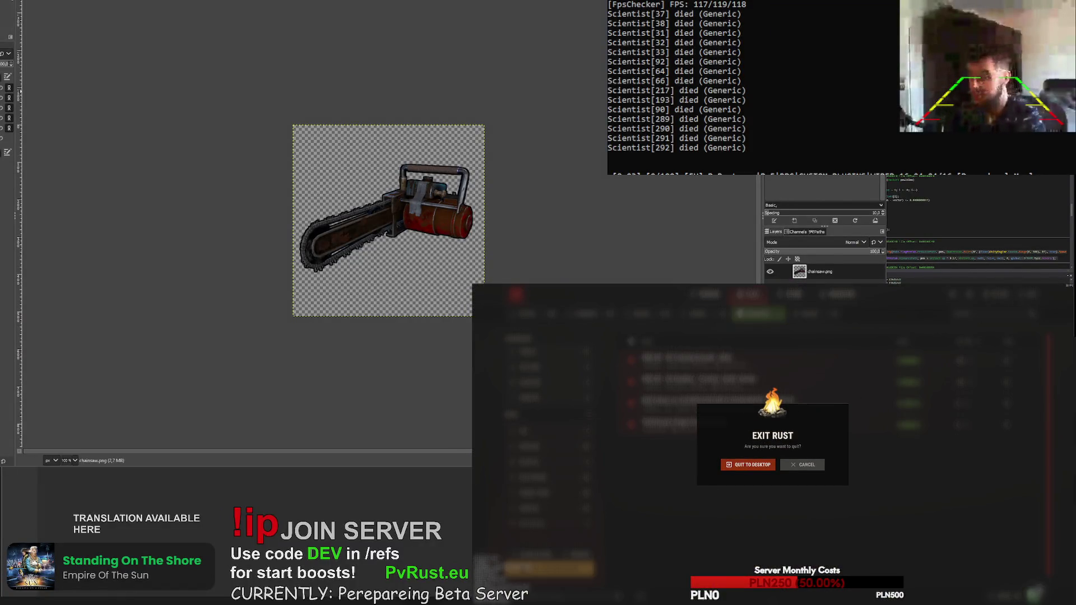
{"action": "key", "text": "Return"}
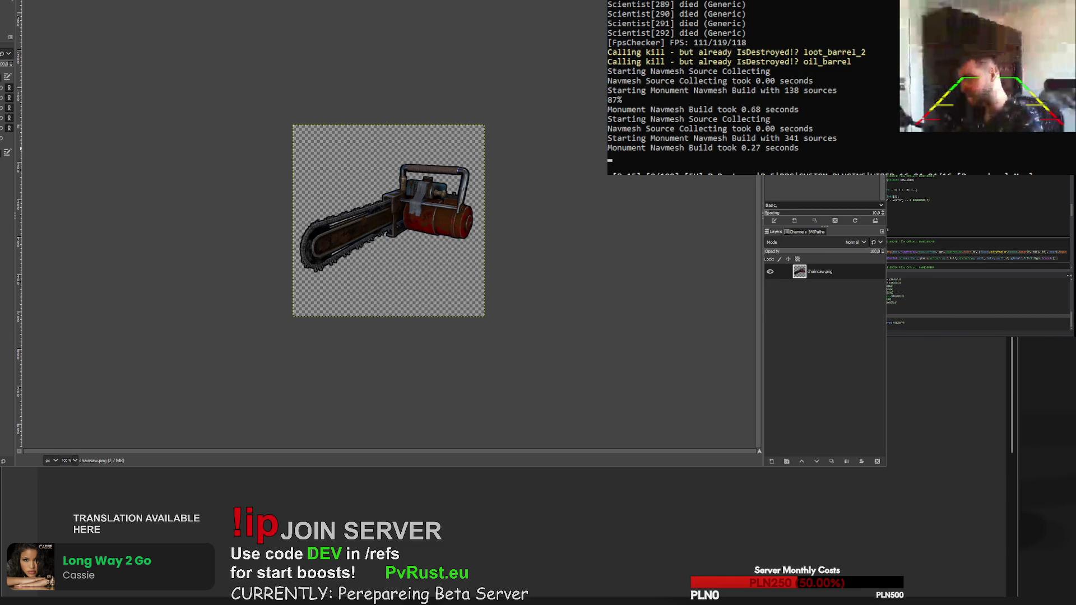
{"action": "type", "text": "quit"}
{"action": "key", "text": "Return"}
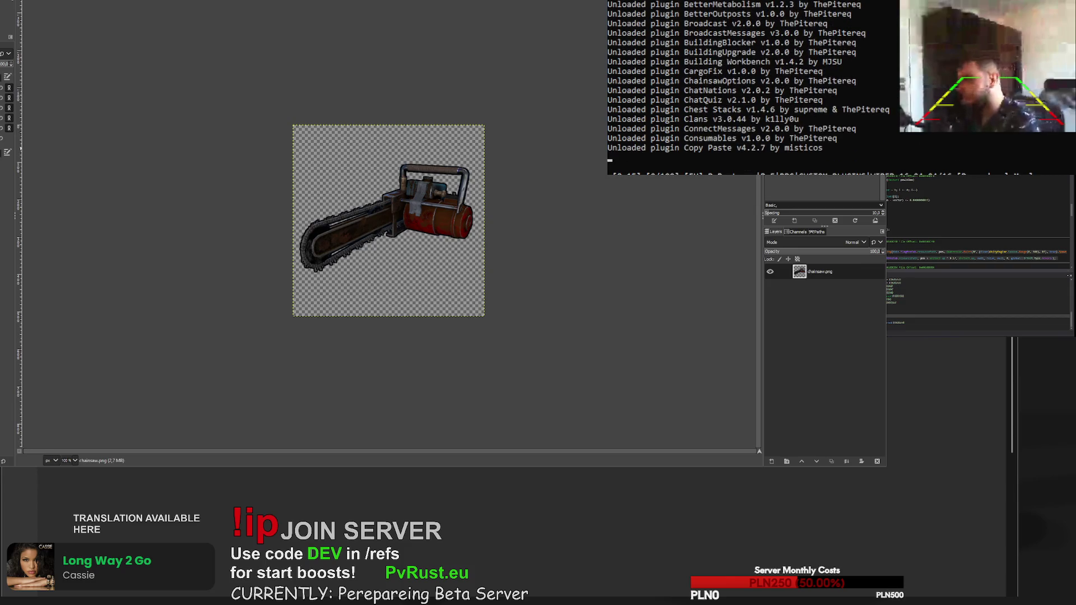
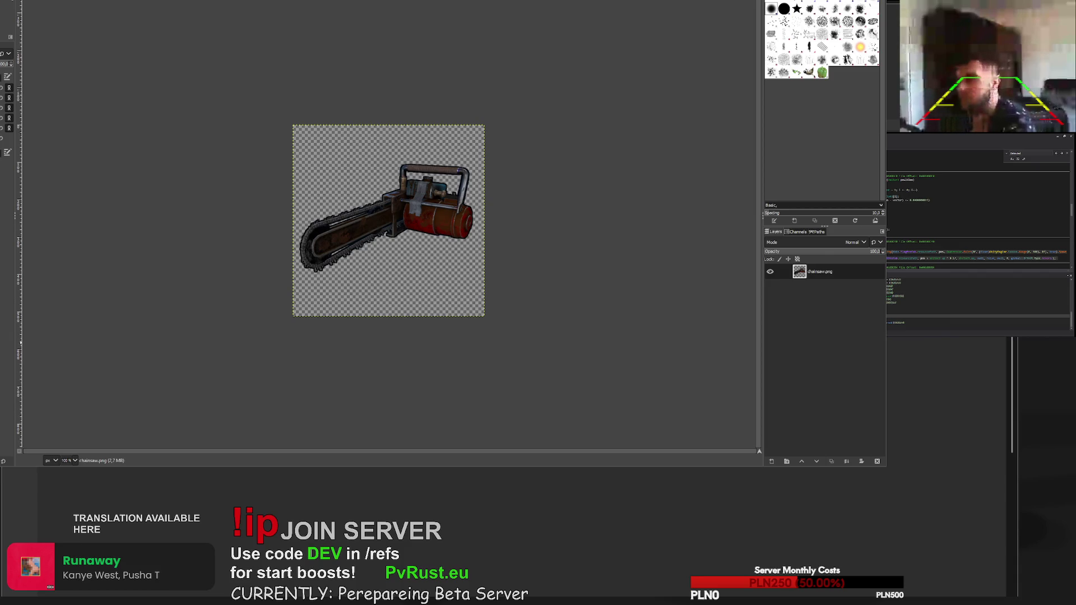
- Switch to the first chain image and reset the view to 100% zoom
{"action": "key", "text": "ctrl+Tab"}
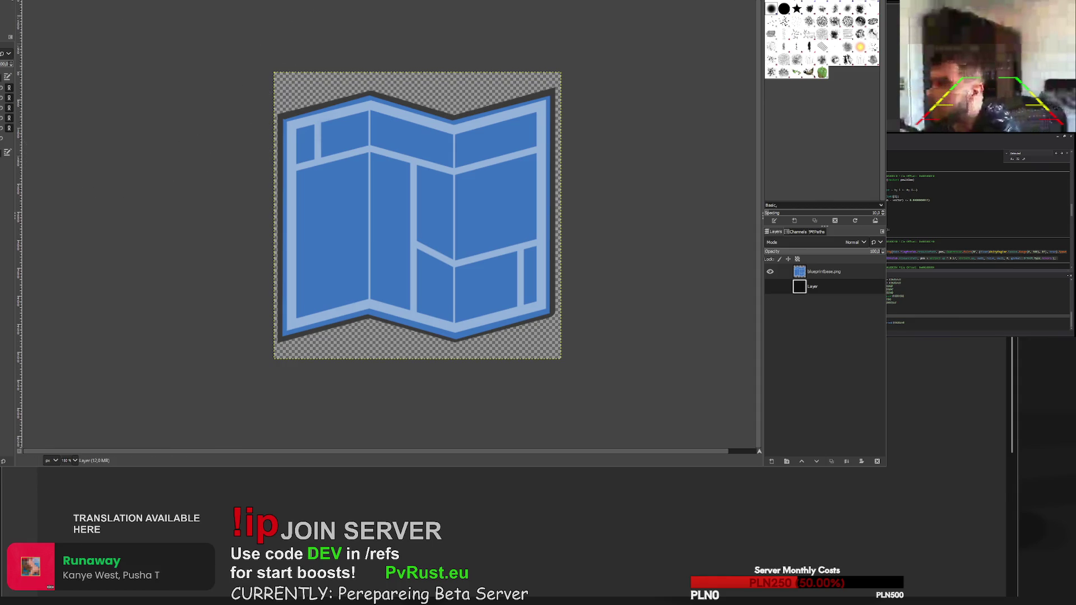
{"action": "key", "text": "ctrl+Tab"}
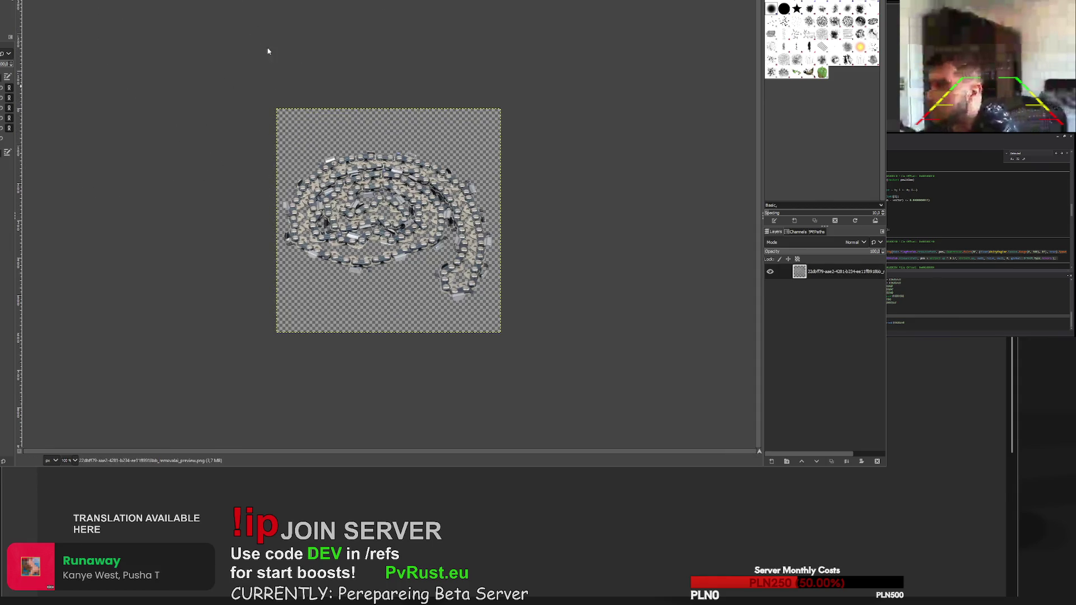
{"action": "scroll", "coordinate": [339, 214], "scroll_direction": "up", "scroll_amount": 5}
{"action": "scroll", "coordinate": [339, 214], "scroll_direction": "down", "scroll_amount": 4}
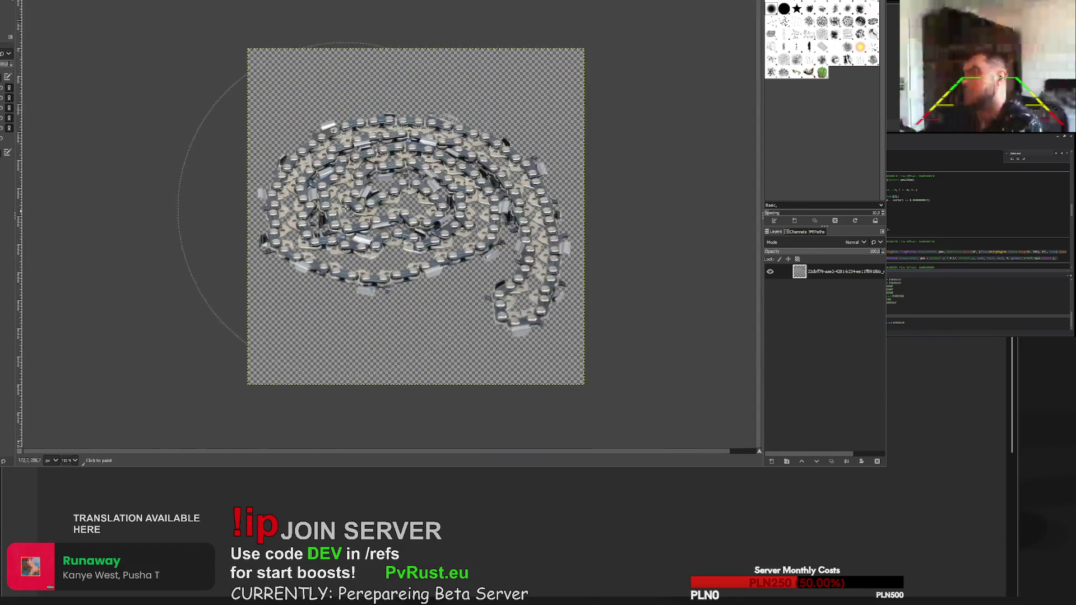
{"action": "key", "text": "1"}
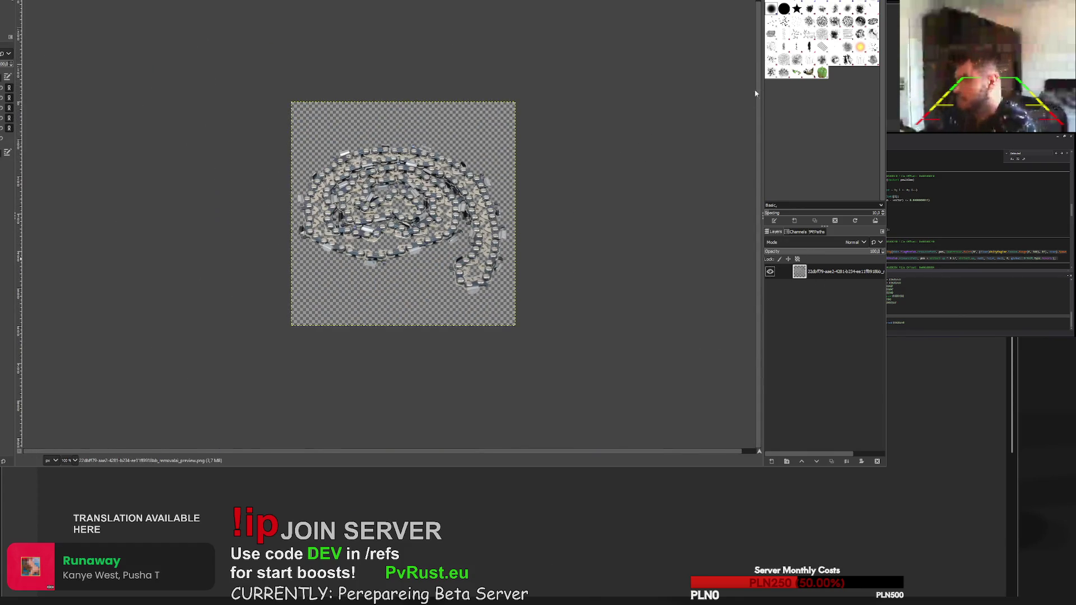
- Add a new layer below the chain layer and paint it solid black as a backing
{"action": "key", "text": "ctrl+shift+n"}
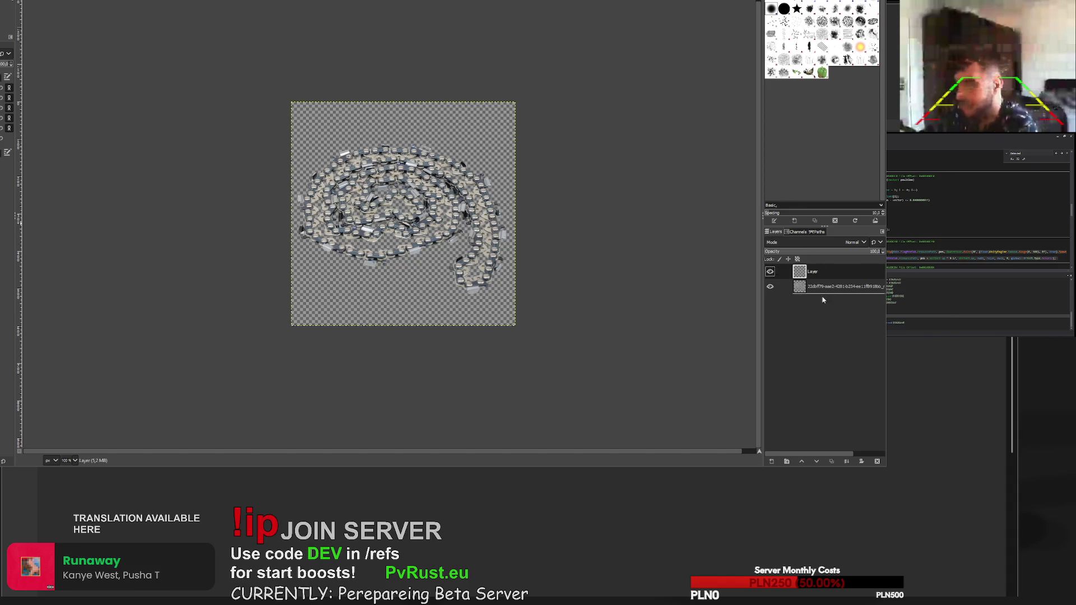
{"action": "left_click_drag", "start_coordinate": [825, 299], "coordinate": [824, 297]}
{"action": "mouse_move", "coordinate": [336, 129]}
{"action": "left_mouse_down"}
{"action": "mouse_move", "coordinate": [440, 113]}
{"action": "mouse_move", "coordinate": [206, 293]}
{"action": "left_mouse_up"}
{"action": "mouse_move", "coordinate": [581, 188]}
{"action": "left_mouse_down"}
{"action": "mouse_move", "coordinate": [269, 228]}
{"action": "mouse_move", "coordinate": [511, 240]}
{"action": "left_mouse_up"}
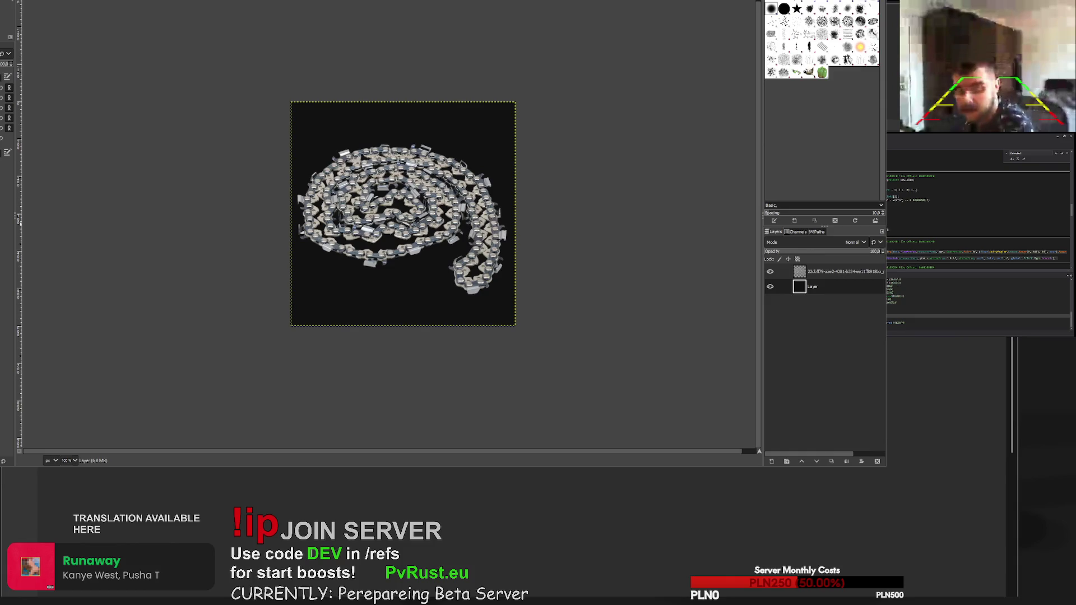
- Switch to the second chain image and add a new empty layer
{"action": "key", "text": "ctrl+Page_Down"}
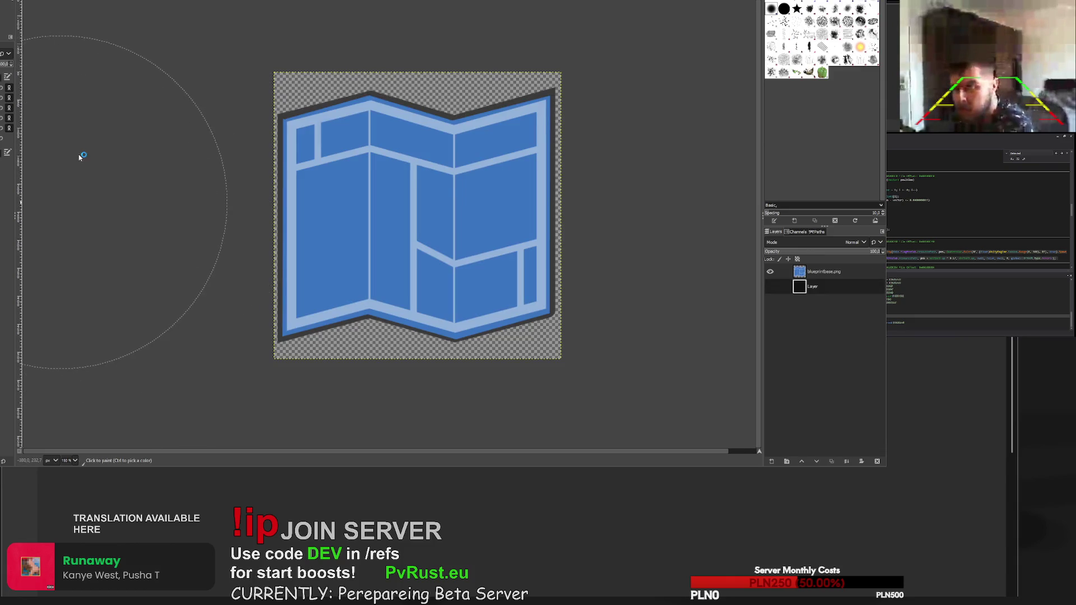
{"action": "key", "text": "ctrl+Page_Up"}
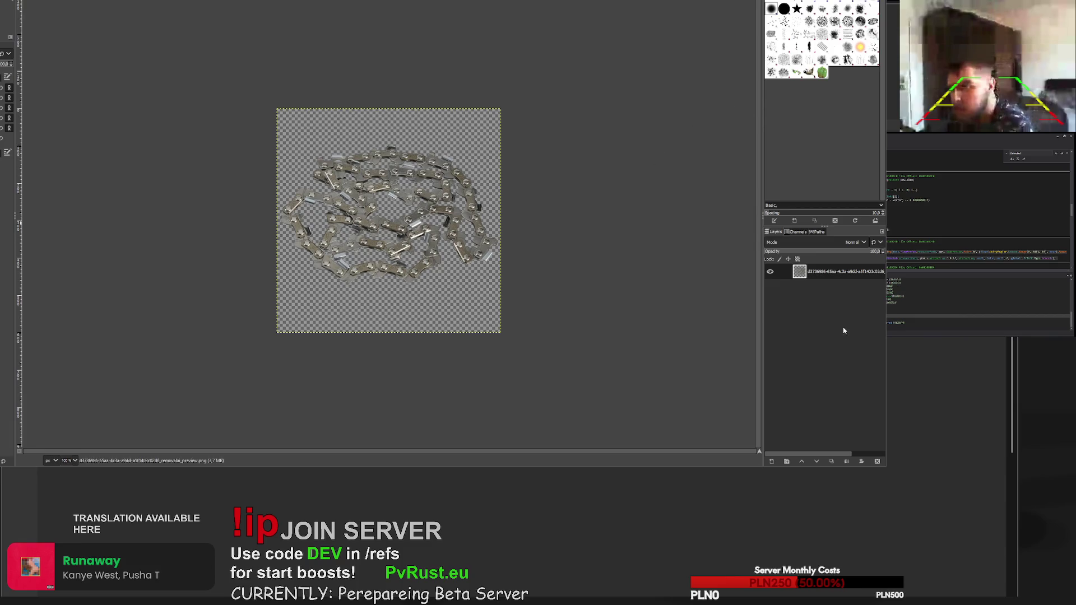
{"action": "left_click", "coordinate": [771, 461], "text": "shift"}
- Paint the new layer black, put it beneath the chain, and compare with the first chain image
{"action": "mouse_move", "coordinate": [314, 157]}
{"action": "left_mouse_down"}
{"action": "mouse_move", "coordinate": [389, 185]}
{"action": "mouse_move", "coordinate": [522, 303]}
{"action": "left_mouse_up"}
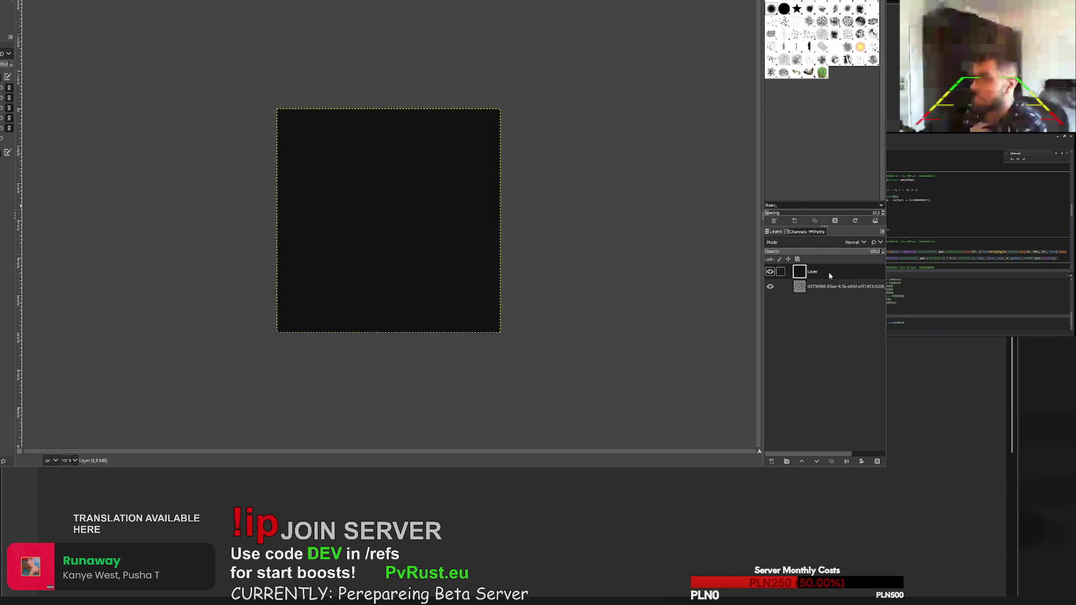
{"action": "left_click_drag", "start_coordinate": [828, 273], "coordinate": [828, 295]}
{"action": "key", "text": "ctrl+Page_Down"}
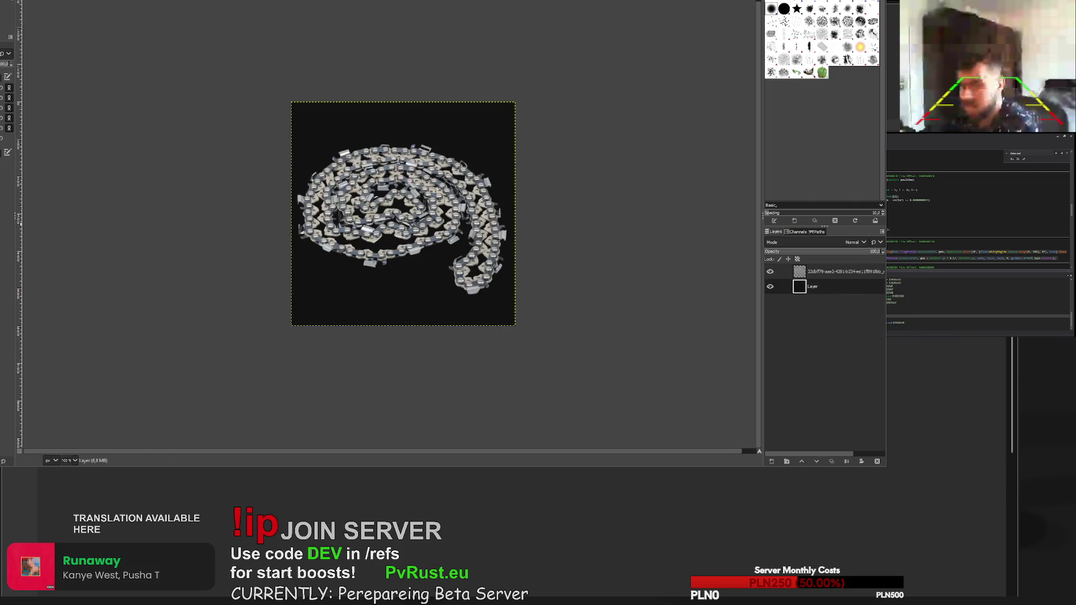
{"action": "key", "text": "ctrl+Page_Down"}
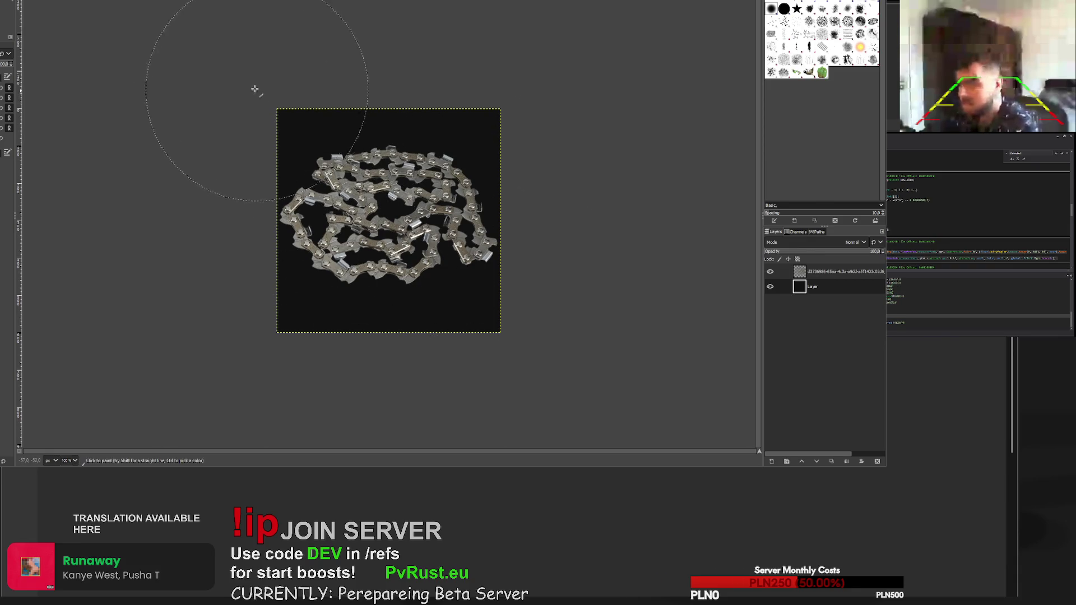
- Select the chain layer and zoom around to inspect its edges against the black backdrop
{"action": "left_click", "coordinate": [835, 271]}
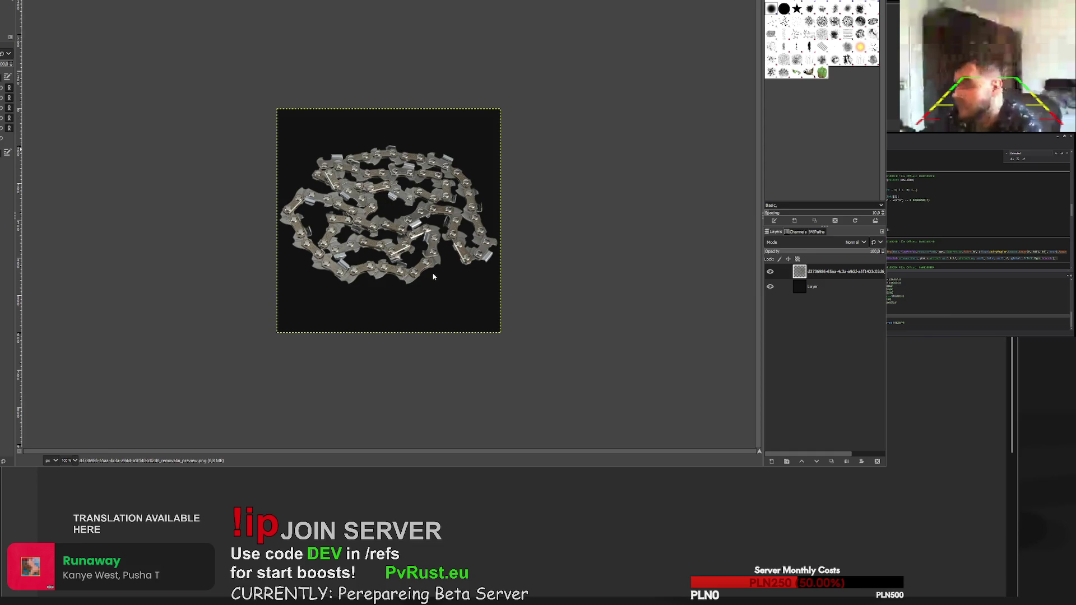
{"action": "scroll", "coordinate": [365, 194], "scroll_direction": "up", "scroll_amount": 3}
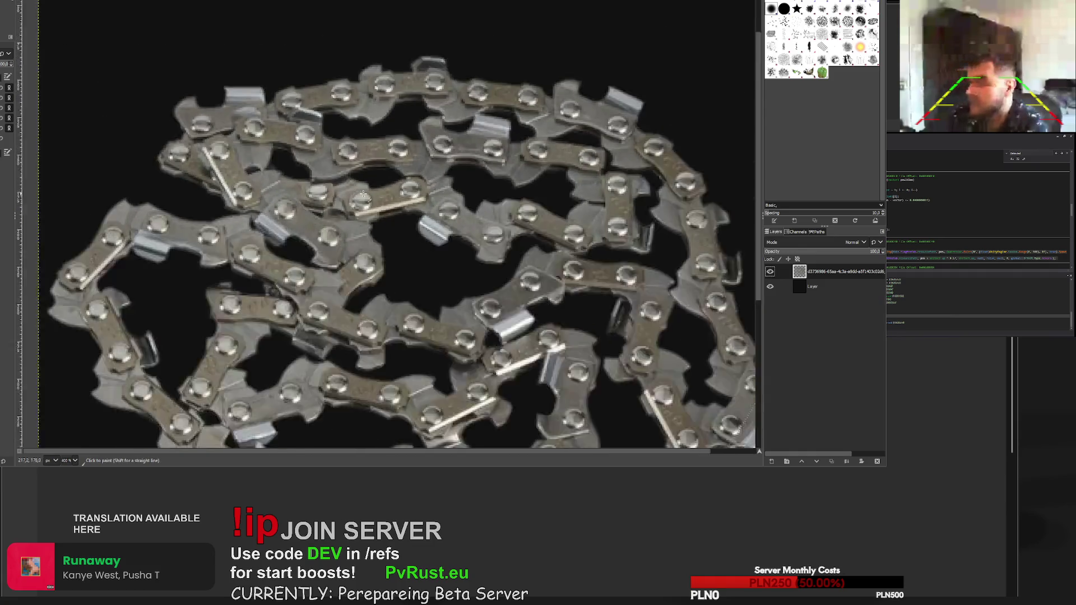
{"action": "scroll", "coordinate": [364, 194], "scroll_direction": "down", "scroll_amount": 3}
{"action": "scroll", "coordinate": [589, 240], "scroll_direction": "up", "scroll_amount": 1}
{"action": "scroll", "coordinate": [437, 191], "scroll_direction": "down", "scroll_amount": 1}
{"action": "scroll", "coordinate": [436, 191], "scroll_direction": "up", "scroll_amount": 2}
{"action": "scroll", "coordinate": [458, 220], "scroll_direction": "up", "scroll_amount": 1}
{"action": "scroll", "coordinate": [458, 220], "scroll_direction": "down", "scroll_amount": 1}
{"action": "scroll", "coordinate": [458, 220], "scroll_direction": "down", "scroll_amount": 1}
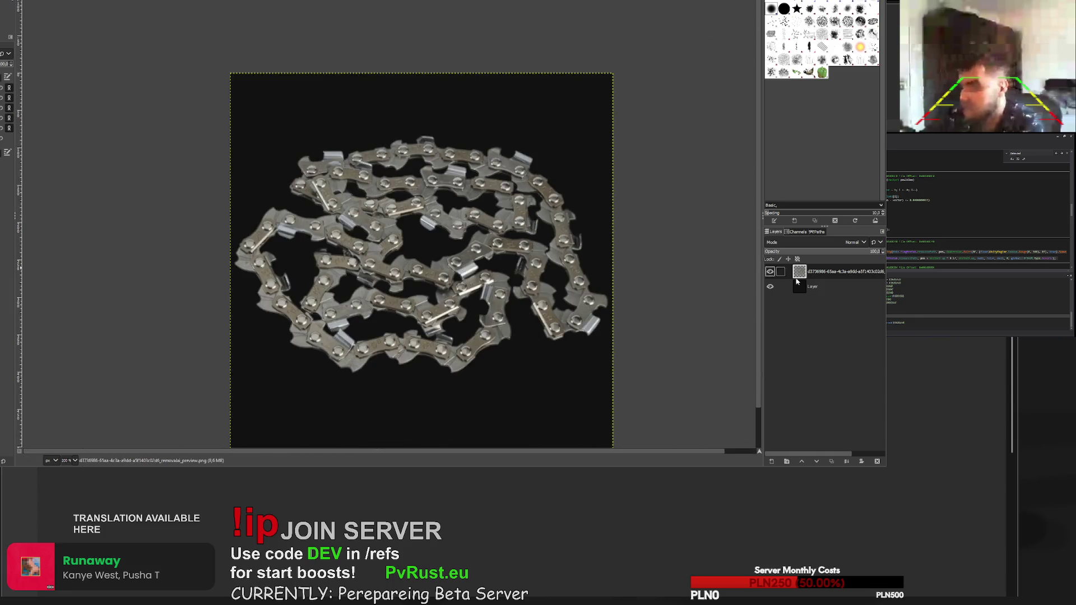
- Delete the black backing layer and export the transparent chain as a PNG
{"action": "left_click", "coordinate": [800, 289]}
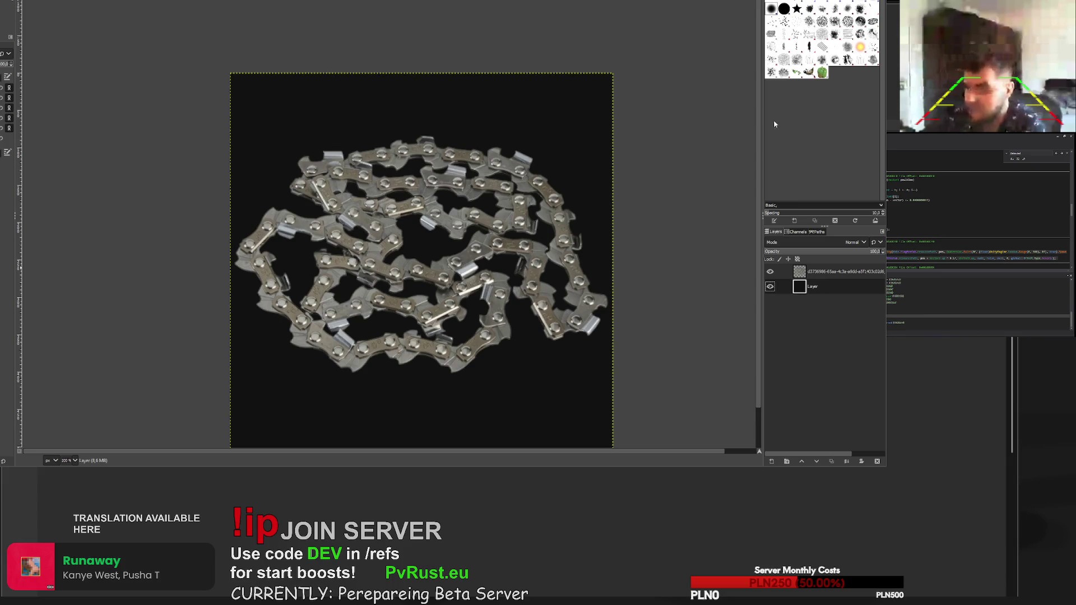
{"action": "left_click", "coordinate": [877, 462]}
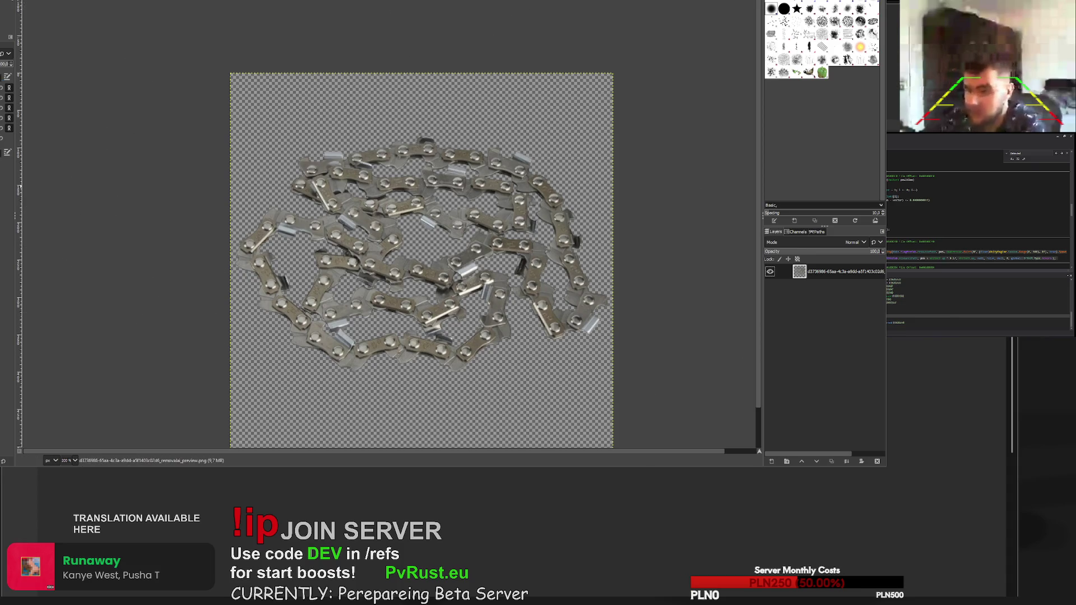
{"action": "key", "text": "ctrl+e"}
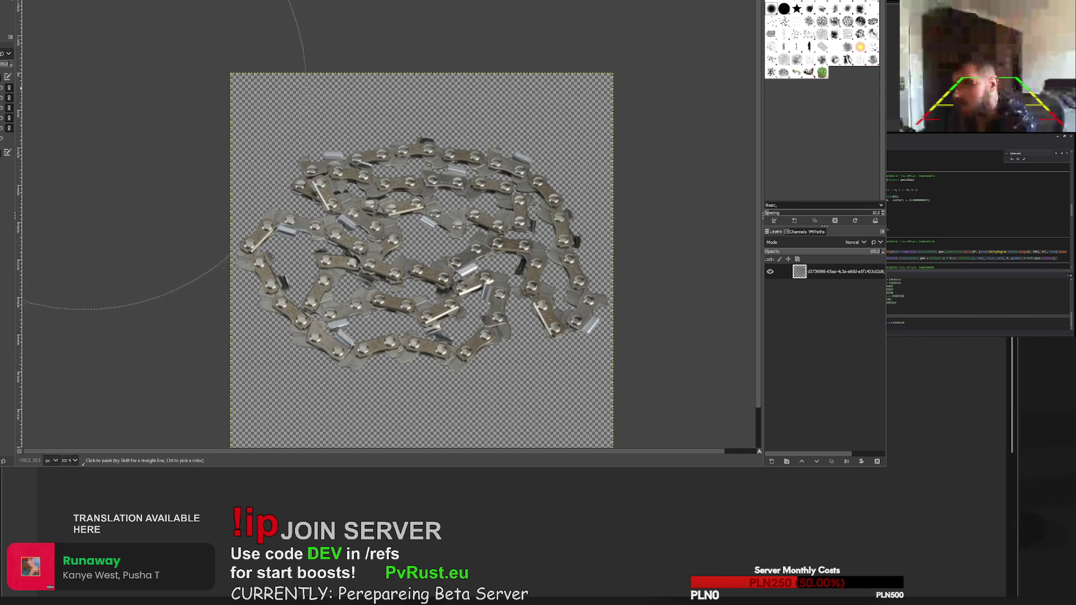
{"action": "key", "text": "ctrl+Page_Down"}
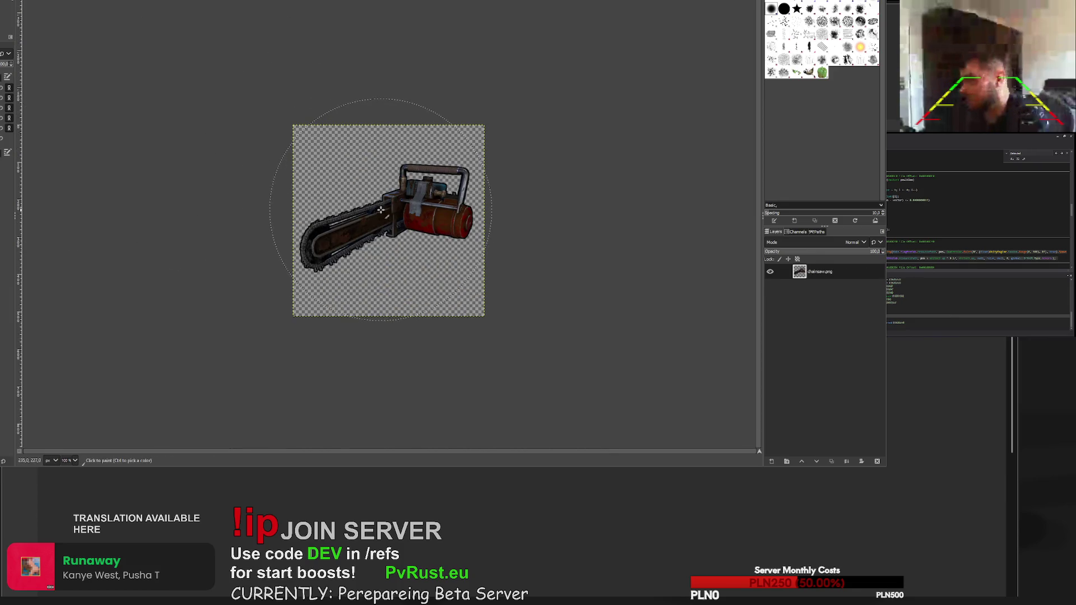
- Erase the chain teeth along the bar's top edge and below the bar
{"action": "scroll", "coordinate": [380, 203], "scroll_direction": "up", "scroll_amount": 7}
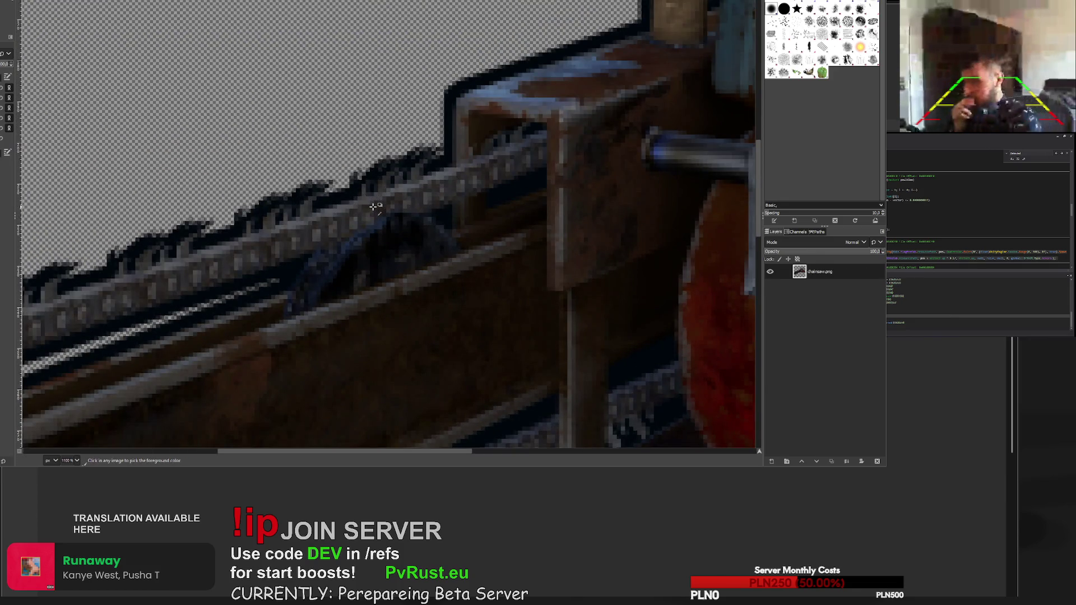
{"action": "scroll", "coordinate": [345, 227], "scroll_direction": "down", "scroll_amount": 8}
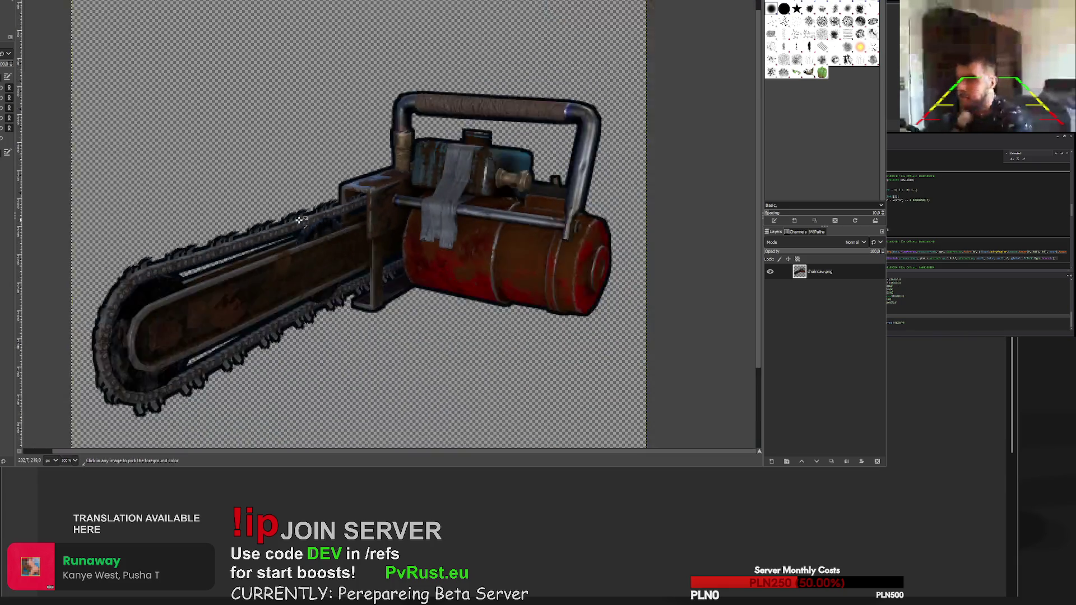
{"action": "scroll", "coordinate": [178, 278], "scroll_direction": "up", "scroll_amount": 6}
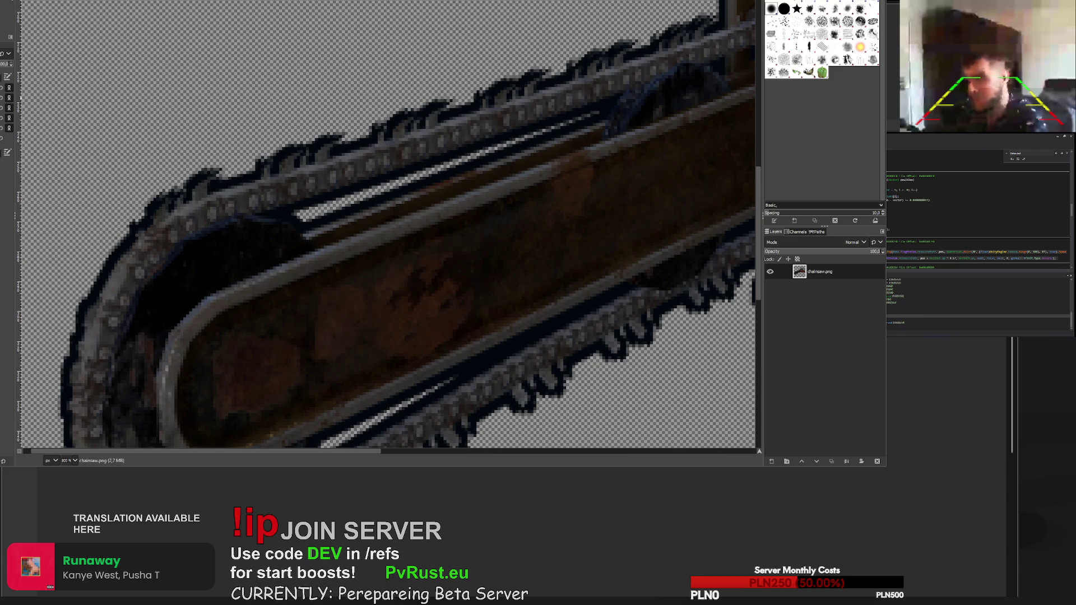
{"action": "mouse_move", "coordinate": [269, 157]}
{"action": "left_mouse_down"}
{"action": "mouse_move", "coordinate": [294, 136]}
{"action": "mouse_move", "coordinate": [427, 99]}
{"action": "left_mouse_up"}
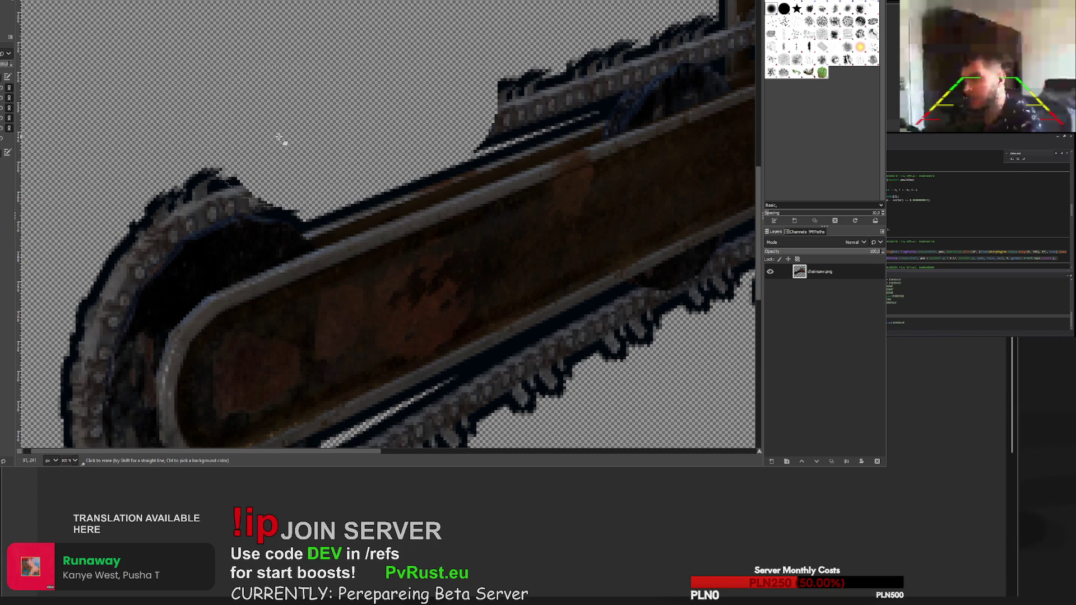
{"action": "scroll", "coordinate": [281, 136], "scroll_direction": "down", "scroll_amount": 5, "text": "ctrl"}
{"action": "scroll", "coordinate": [332, 308], "scroll_direction": "up", "scroll_amount": 3, "text": "ctrl"}
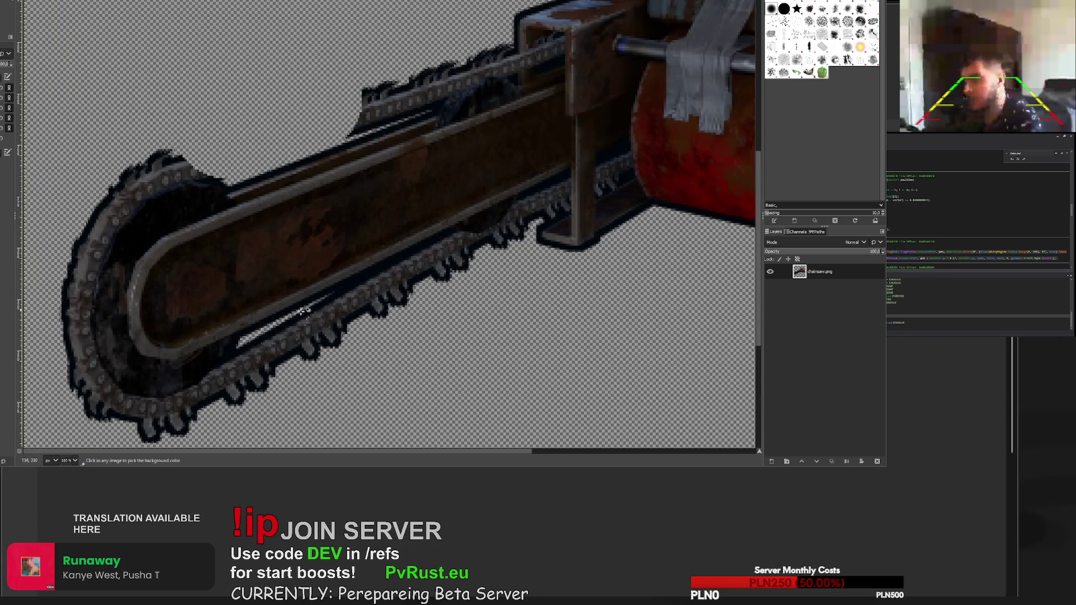
{"action": "scroll", "coordinate": [298, 303], "scroll_direction": "up", "scroll_amount": 6, "text": "ctrl"}
{"action": "mouse_move", "coordinate": [273, 364]}
{"action": "left_mouse_down"}
{"action": "mouse_move", "coordinate": [420, 285]}
{"action": "mouse_move", "coordinate": [503, 286]}
{"action": "left_mouse_up"}
{"action": "scroll", "coordinate": [532, 289], "scroll_direction": "down", "scroll_amount": 3, "text": "ctrl"}
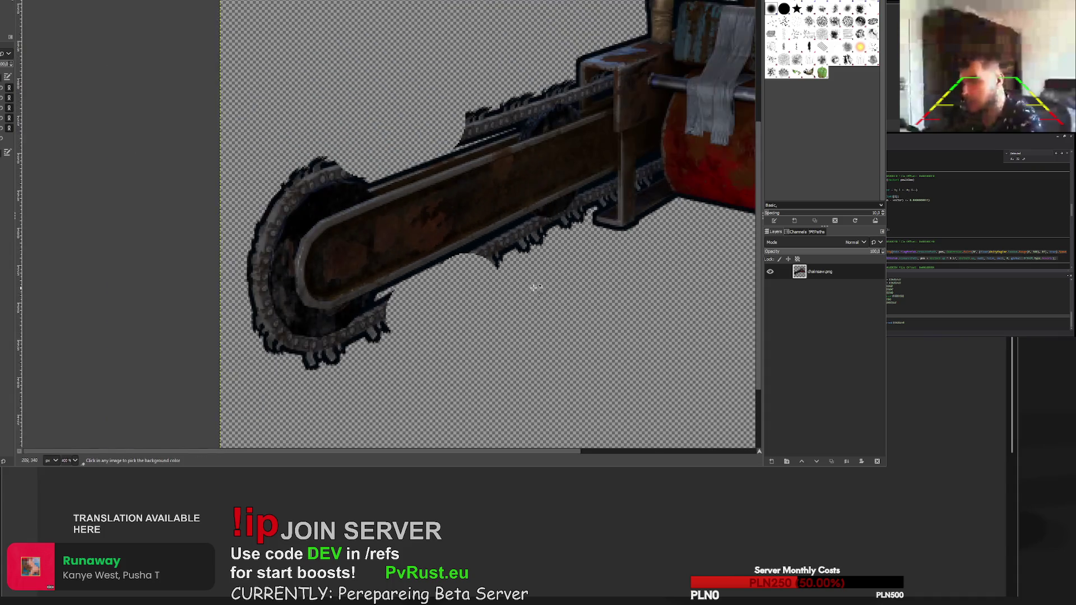
{"action": "scroll", "coordinate": [615, 231], "scroll_direction": "up", "scroll_amount": 3, "text": "ctrl"}
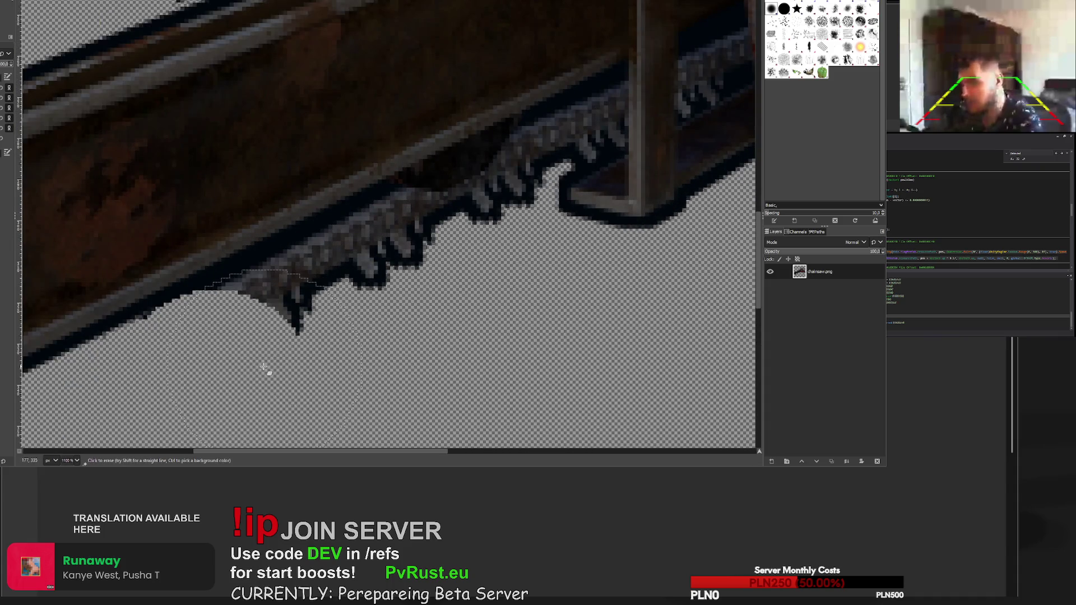
{"action": "left_click_drag", "start_coordinate": [241, 360], "coordinate": [250, 373]}
{"action": "left_click_drag", "start_coordinate": [198, 398], "coordinate": [439, 284]}
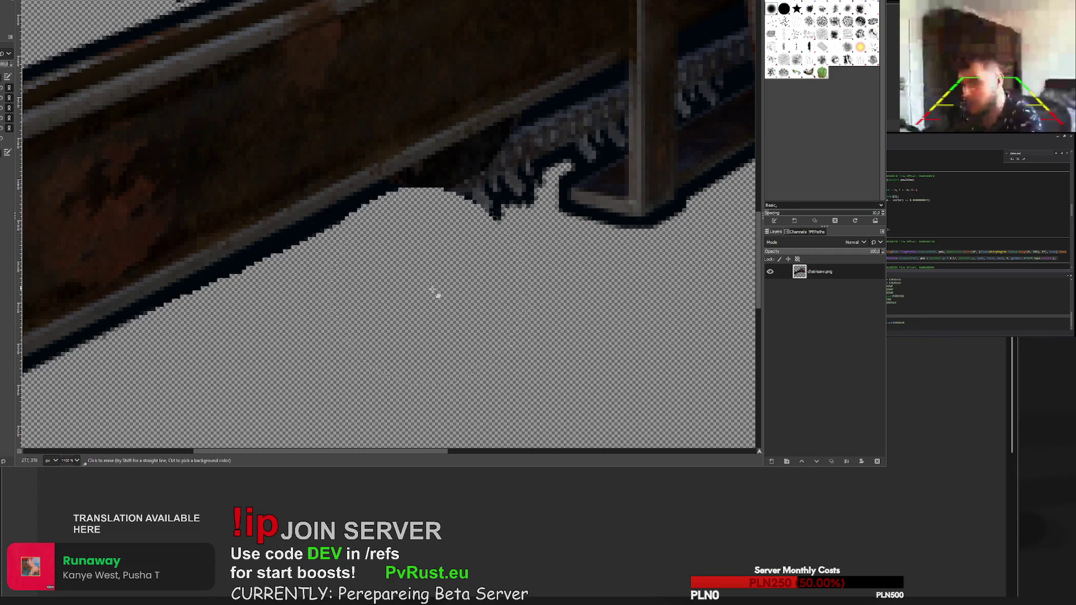
- Clean the remaining dark fringe and stray teeth pixels under the bar's lower edge
{"action": "scroll", "coordinate": [439, 286], "scroll_direction": "down", "scroll_amount": 8, "text": "ctrl"}
{"action": "scroll", "coordinate": [545, 286], "scroll_direction": "up", "scroll_amount": 4, "text": "ctrl"}
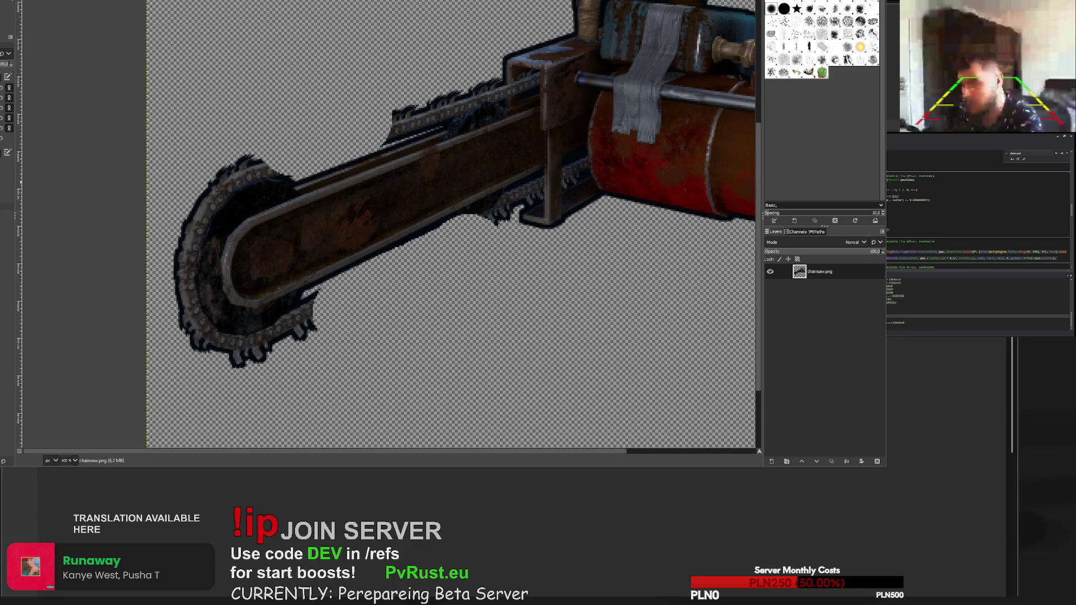
{"action": "scroll", "coordinate": [325, 302], "scroll_direction": "up", "scroll_amount": 4, "text": "ctrl"}
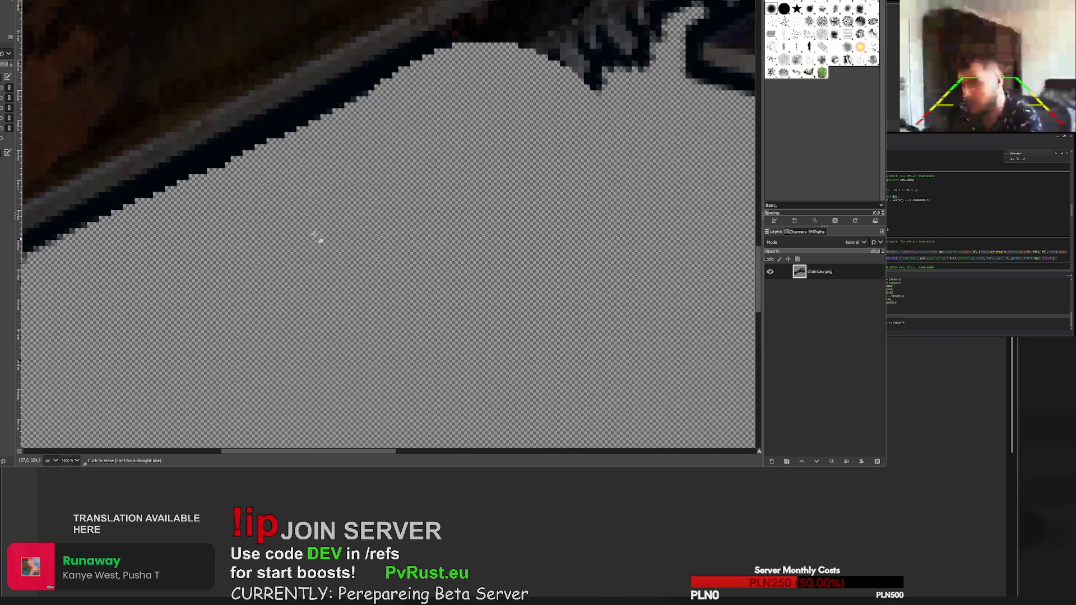
{"action": "left_click_drag", "start_coordinate": [258, 227], "coordinate": [329, 190]}
{"action": "scroll", "coordinate": [538, 243], "scroll_direction": "down", "scroll_amount": 2, "text": "ctrl"}
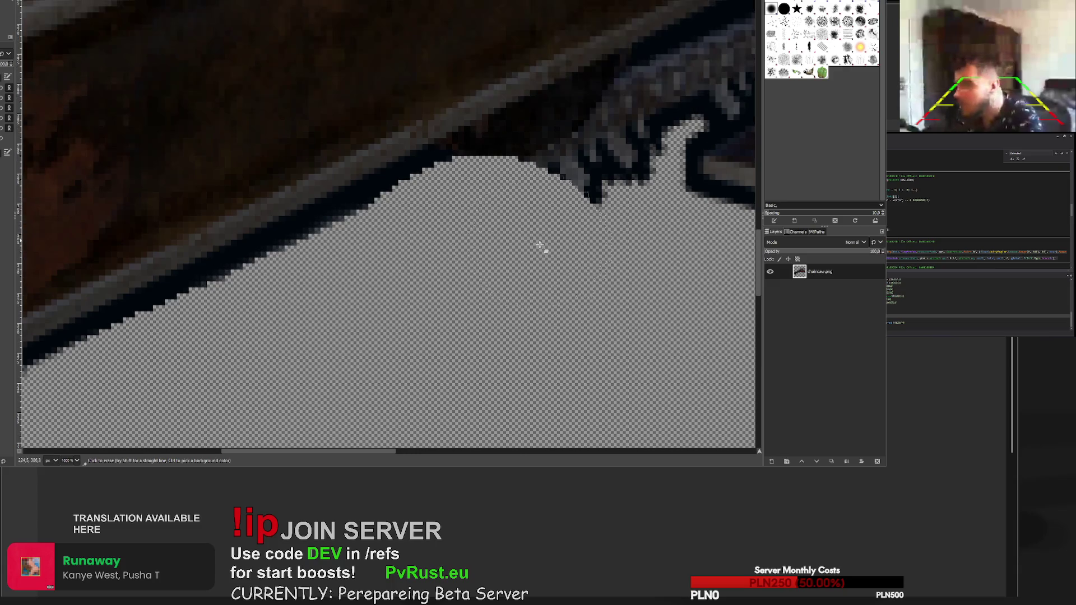
{"action": "scroll", "coordinate": [583, 239], "scroll_direction": "down", "scroll_amount": 2, "text": "ctrl"}
{"action": "scroll", "coordinate": [392, 225], "scroll_direction": "up", "scroll_amount": 4, "text": "ctrl"}
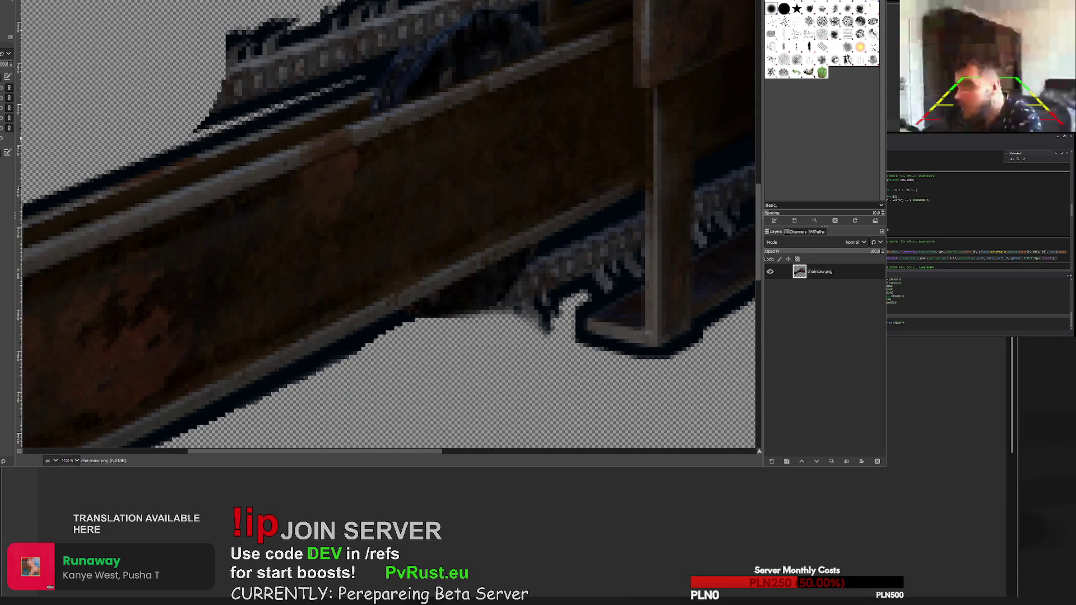
{"action": "scroll", "coordinate": [421, 348], "scroll_direction": "up", "scroll_amount": 3, "text": "ctrl"}
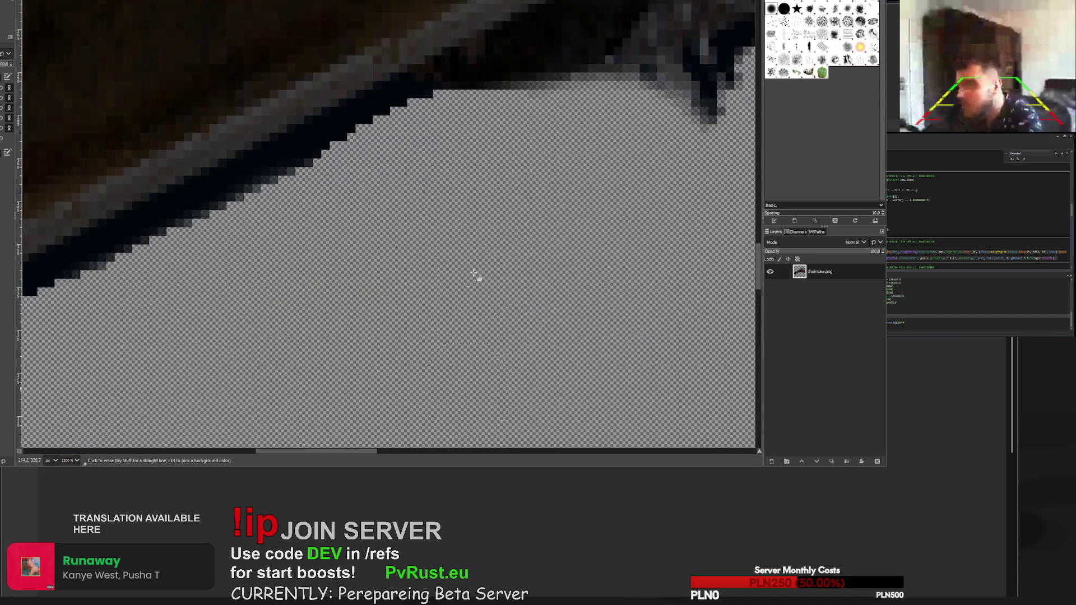
{"action": "scroll", "coordinate": [561, 336], "scroll_direction": "right", "scroll_amount": 5}
{"action": "scroll", "coordinate": [672, 280], "scroll_direction": "up", "scroll_amount": 3}
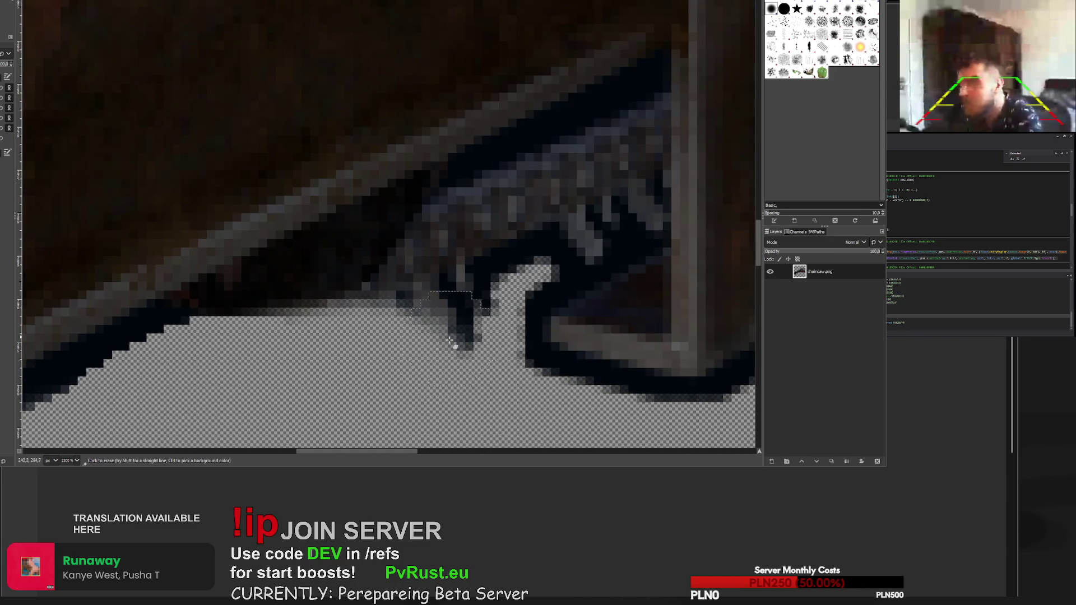
{"action": "mouse_move", "coordinate": [496, 292]}
{"action": "left_mouse_down"}
{"action": "mouse_move", "coordinate": [485, 294]}
{"action": "mouse_move", "coordinate": [482, 264]}
{"action": "mouse_move", "coordinate": [396, 314]}
{"action": "mouse_move", "coordinate": [433, 295]}
{"action": "mouse_move", "coordinate": [439, 269]}
{"action": "mouse_move", "coordinate": [543, 209]}
{"action": "mouse_move", "coordinate": [548, 234]}
{"action": "mouse_move", "coordinate": [606, 211]}
{"action": "left_mouse_up"}
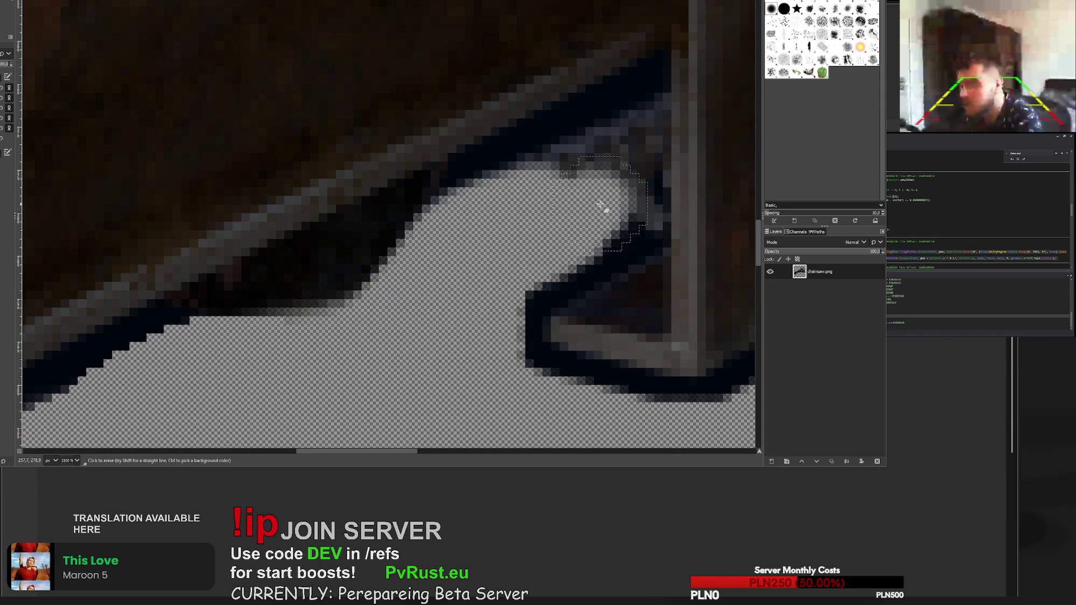
{"action": "scroll", "coordinate": [662, 205], "scroll_direction": "down", "scroll_amount": 5}
{"action": "scroll", "coordinate": [662, 204], "scroll_direction": "up", "scroll_amount": 3}
{"action": "mouse_move", "coordinate": [452, 241]}
{"action": "left_mouse_down"}
{"action": "mouse_move", "coordinate": [463, 230]}
{"action": "mouse_move", "coordinate": [408, 247]}
{"action": "mouse_move", "coordinate": [483, 218]}
{"action": "left_mouse_up"}
{"action": "scroll", "coordinate": [483, 217], "scroll_direction": "up", "scroll_amount": 3}
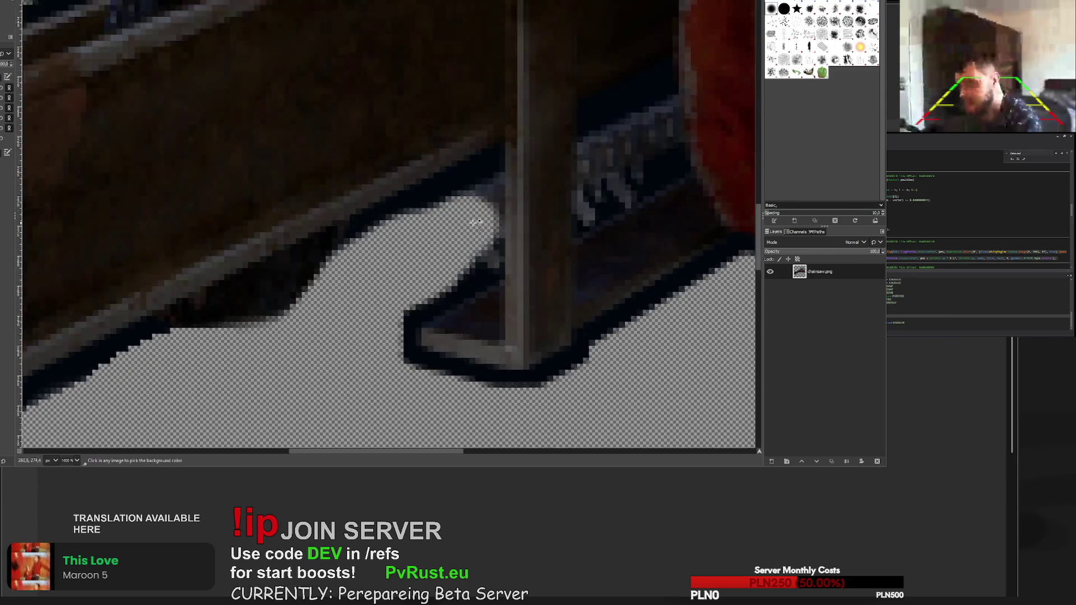
- Draw a freehand selection around the chain teeth along the bar's underside
{"action": "key", "text": "f"}
{"action": "scroll", "coordinate": [273, 240], "scroll_direction": "down", "scroll_amount": 10}
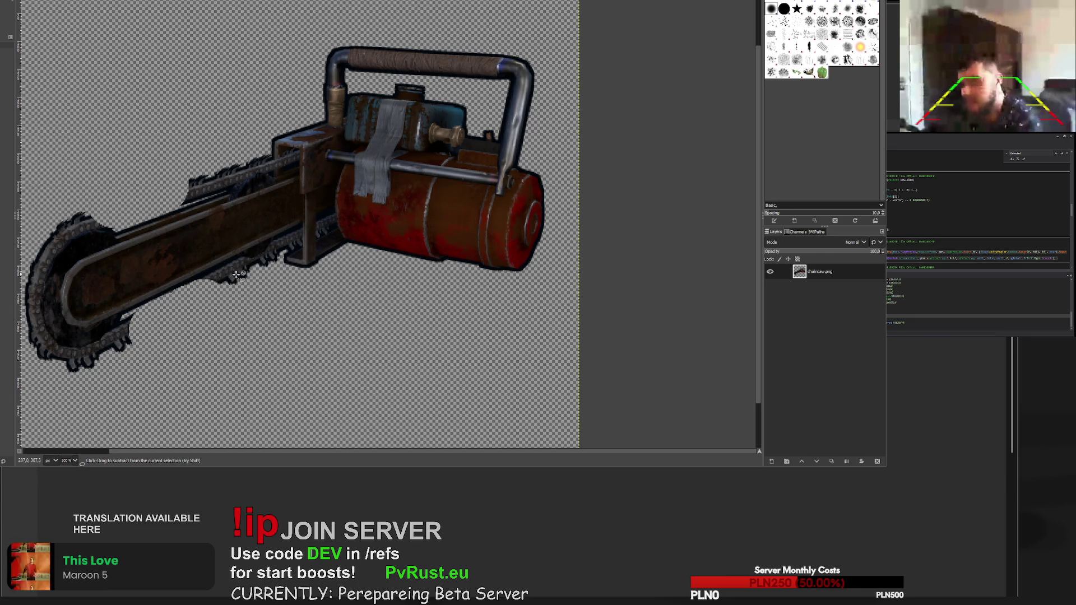
{"action": "scroll", "coordinate": [132, 340], "scroll_direction": "up", "scroll_amount": 1}
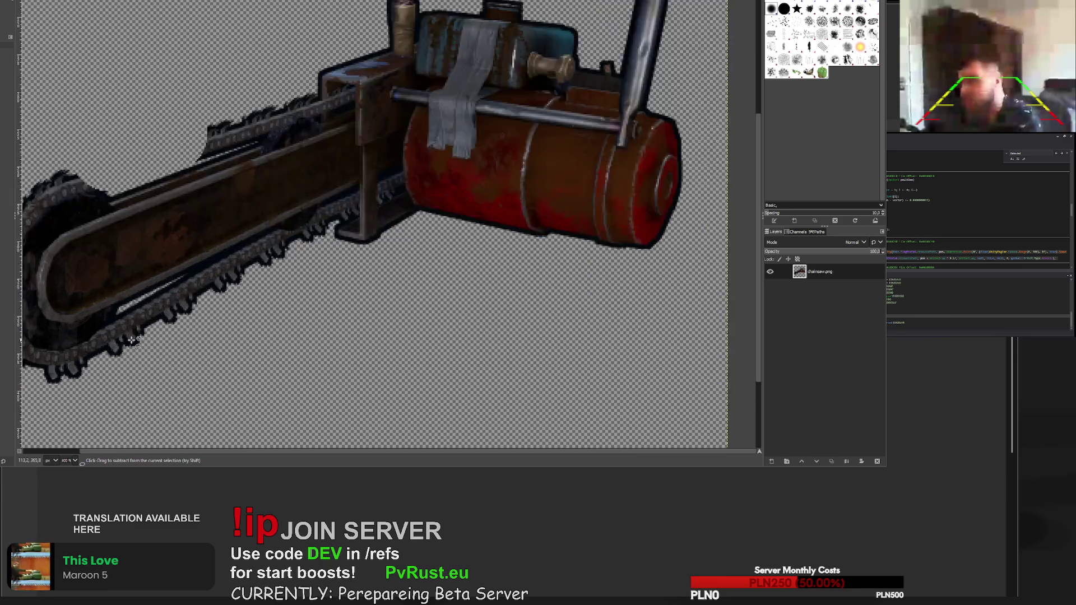
{"action": "scroll", "coordinate": [132, 341], "scroll_direction": "up", "scroll_amount": 3}
{"action": "left_click", "coordinate": [90, 267]}
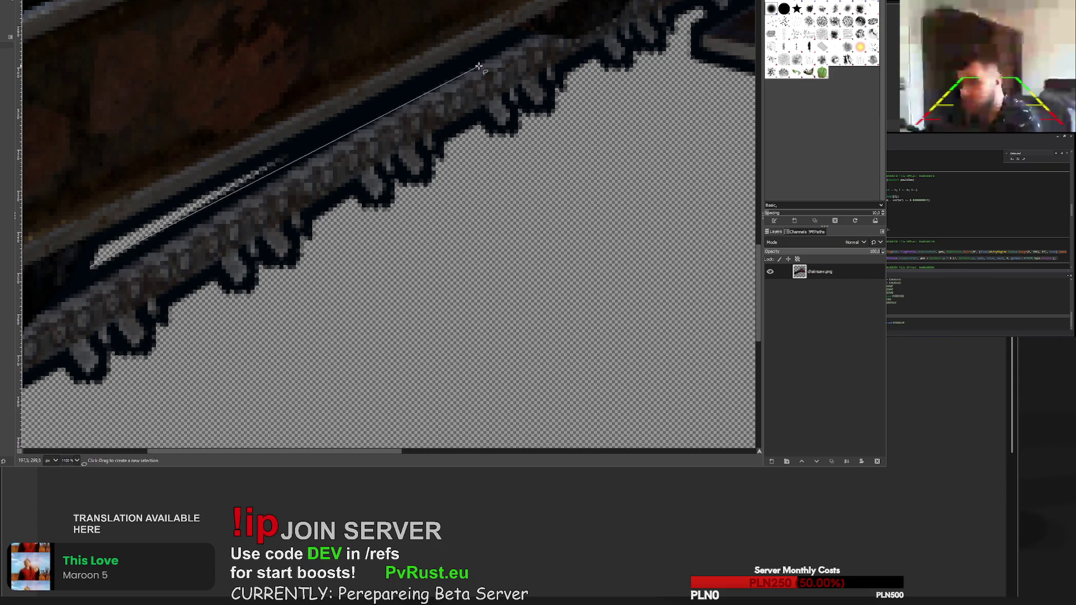
{"action": "scroll", "coordinate": [457, 78], "scroll_direction": "up", "scroll_amount": 2}
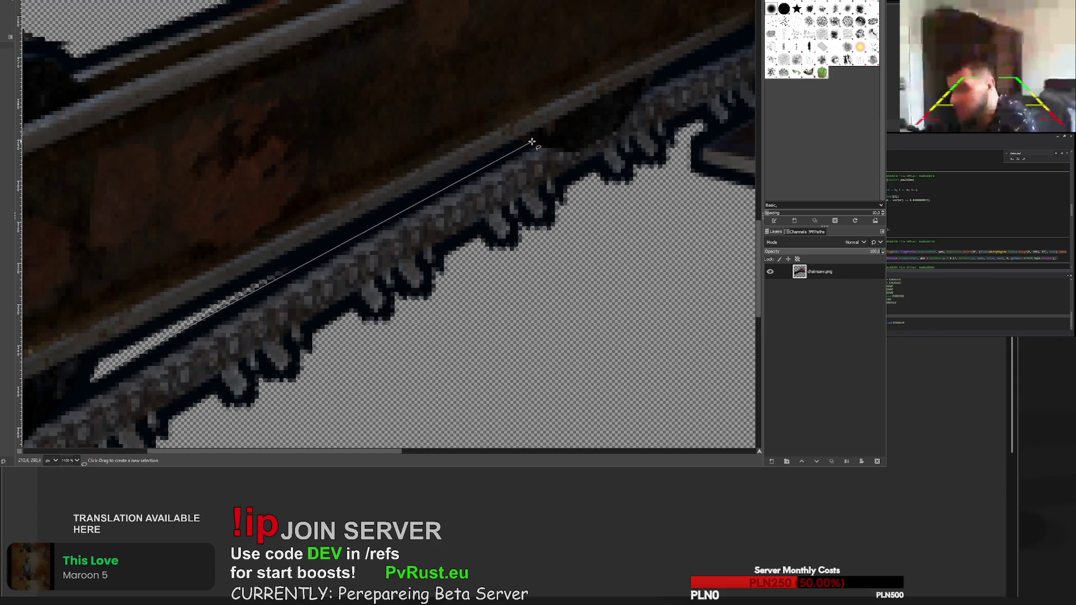
{"action": "left_click", "coordinate": [286, 270]}
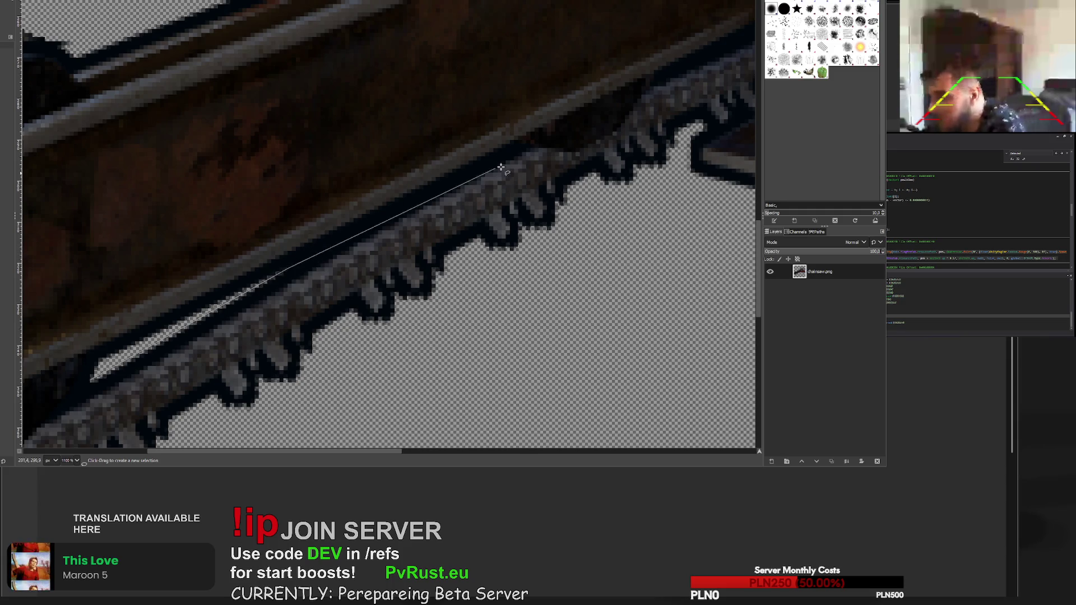
{"action": "left_click", "coordinate": [528, 148]}
{"action": "scroll", "coordinate": [600, 156], "scroll_direction": "up", "scroll_amount": 4}
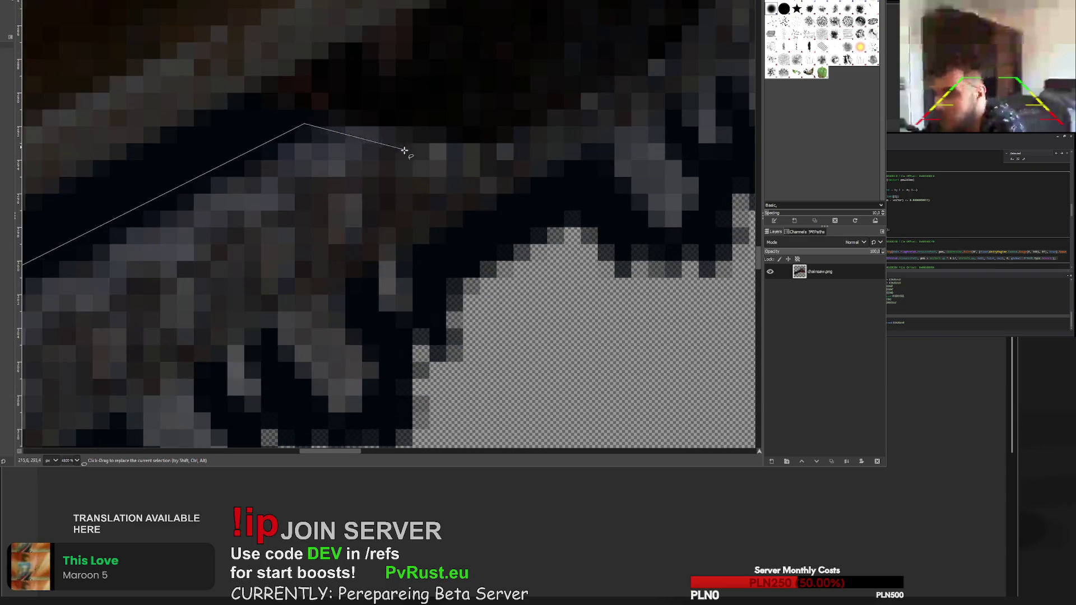
{"action": "scroll", "coordinate": [470, 145], "scroll_direction": "down", "scroll_amount": 5}
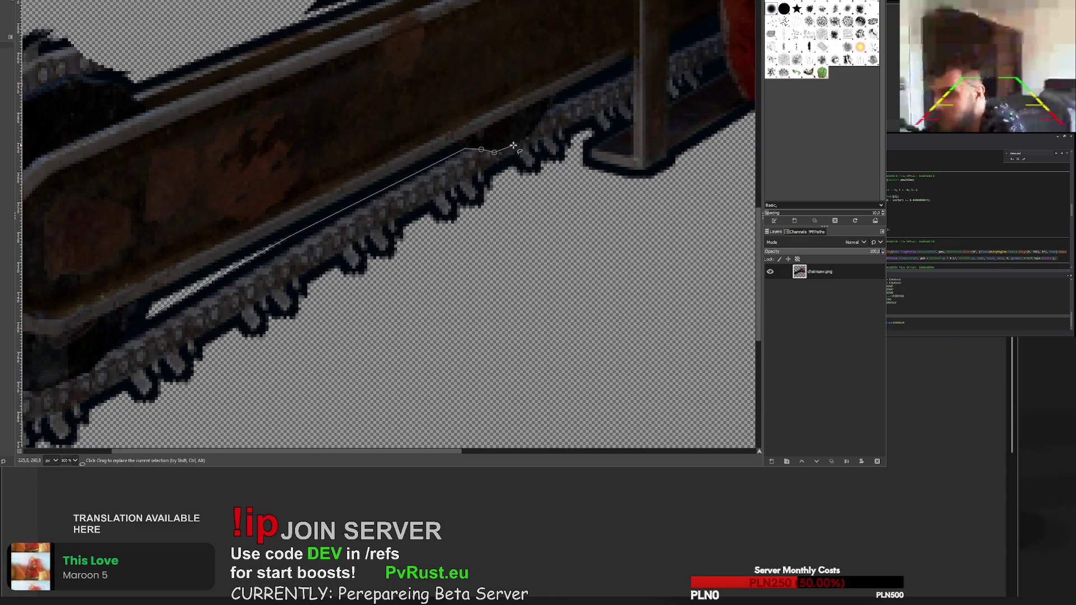
{"action": "left_click", "coordinate": [513, 146]}
{"action": "scroll", "coordinate": [513, 146], "scroll_direction": "up", "scroll_amount": 2}
{"action": "left_click", "coordinate": [532, 138]}
{"action": "scroll", "coordinate": [538, 135], "scroll_direction": "up", "scroll_amount": 2}
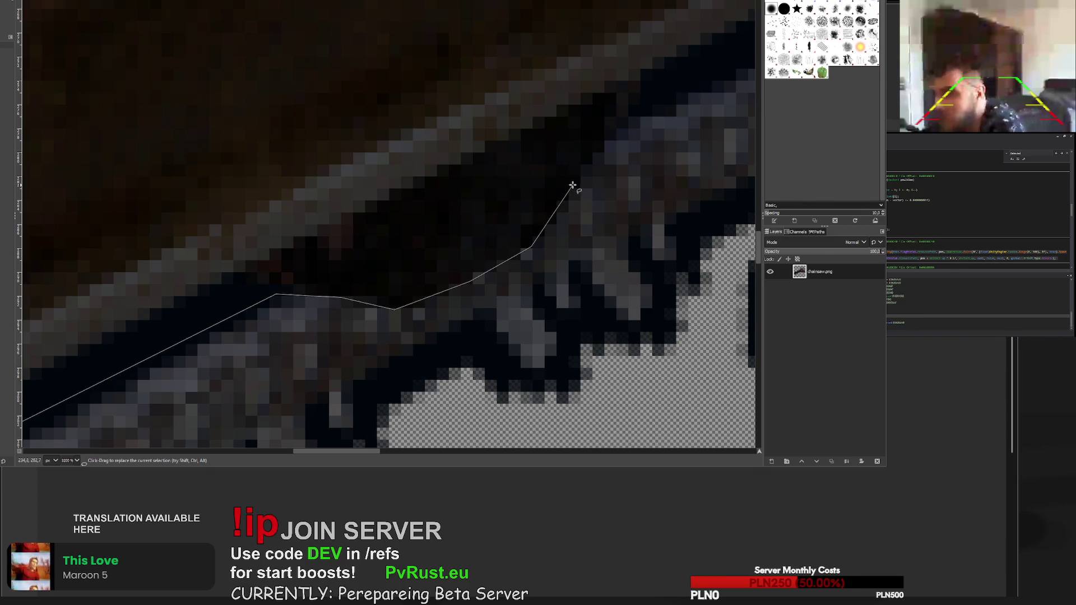
{"action": "scroll", "coordinate": [601, 158], "scroll_direction": "down", "scroll_amount": 4}
{"action": "scroll", "coordinate": [607, 158], "scroll_direction": "up", "scroll_amount": 3}
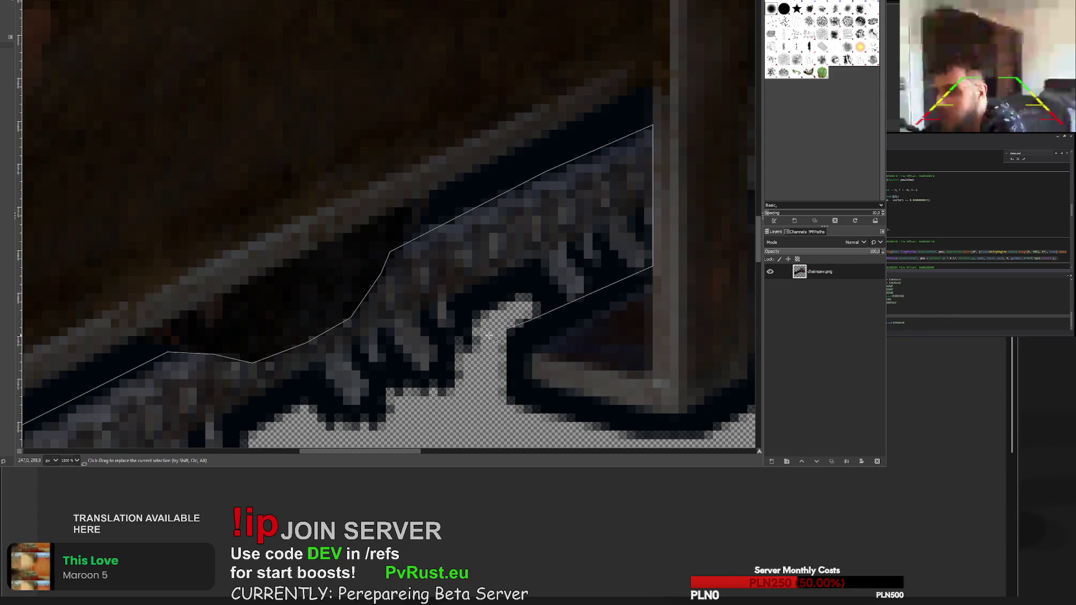
{"action": "scroll", "coordinate": [489, 335], "scroll_direction": "down", "scroll_amount": 6}
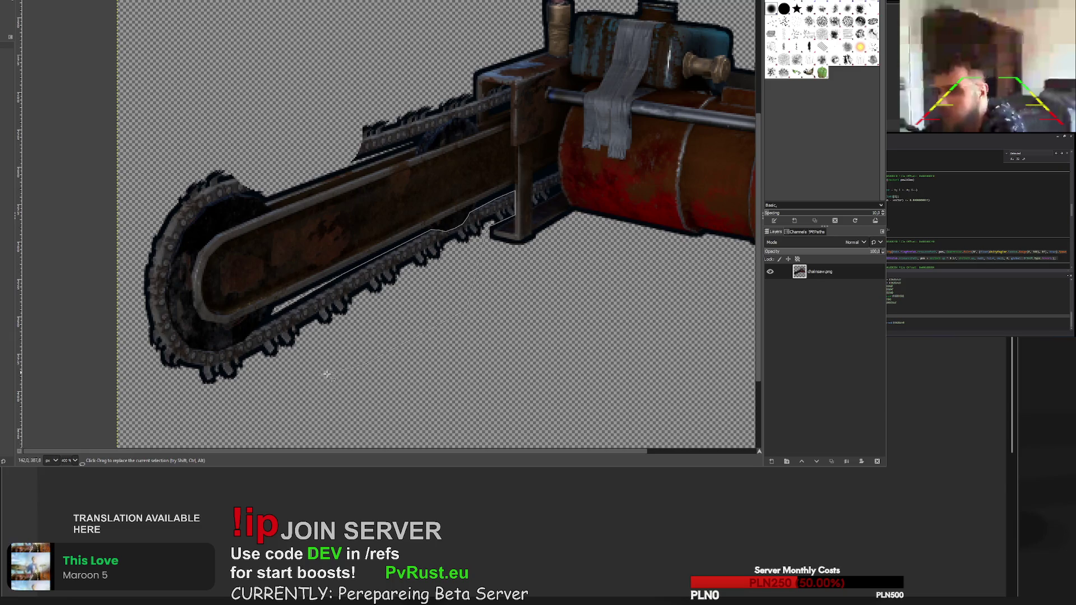
{"action": "scroll", "coordinate": [227, 410], "scroll_direction": "up", "scroll_amount": 4}
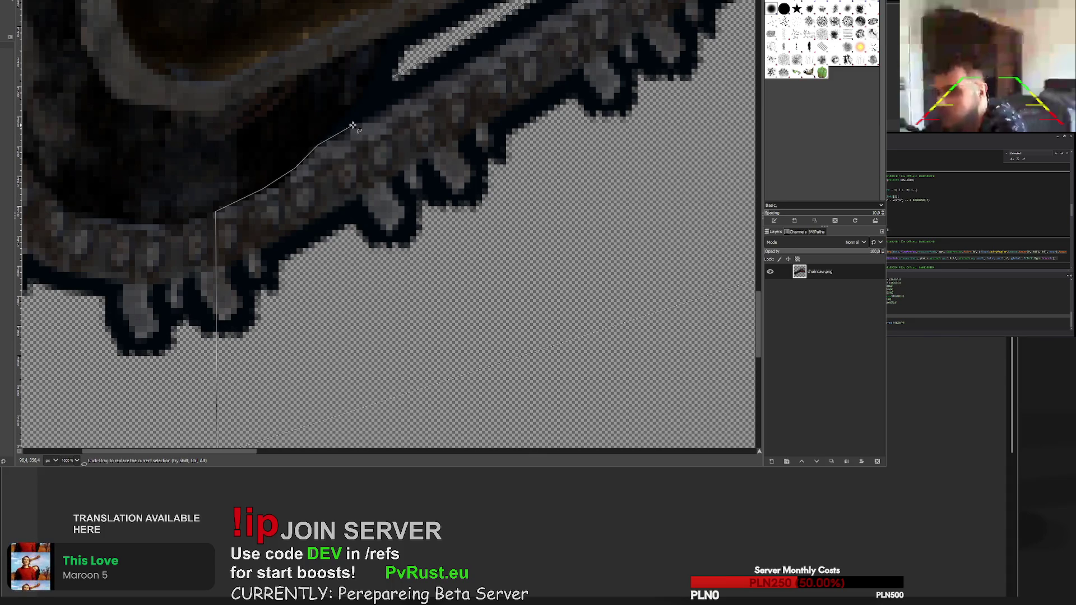
{"action": "scroll", "coordinate": [353, 125], "scroll_direction": "up", "scroll_amount": 4}
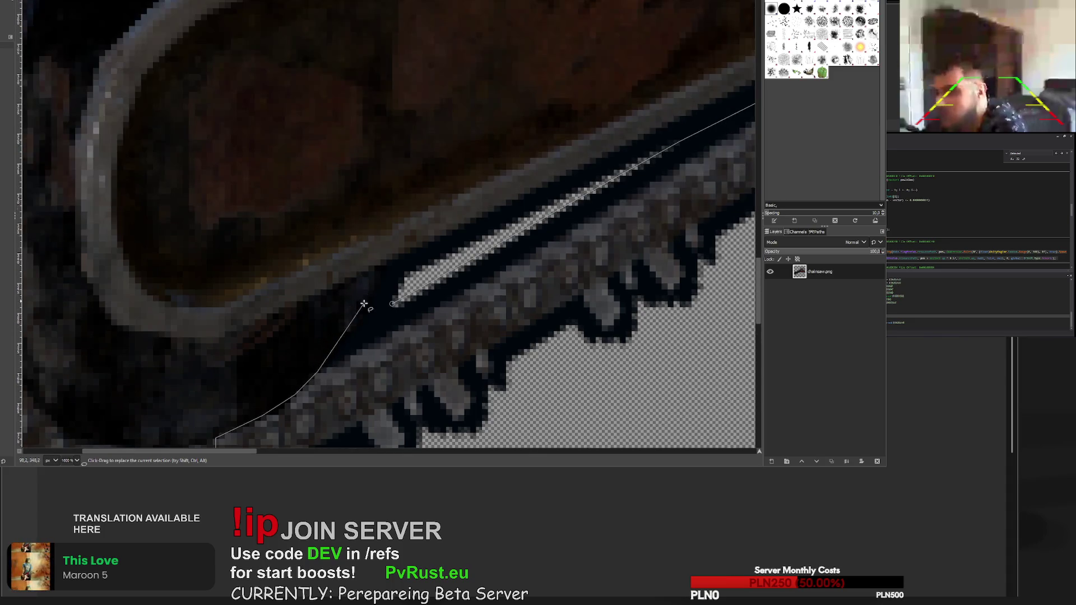
{"action": "scroll", "coordinate": [354, 141], "scroll_direction": "down", "scroll_amount": 2}
{"action": "scroll", "coordinate": [353, 153], "scroll_direction": "up", "scroll_amount": 2}
{"action": "scroll", "coordinate": [353, 153], "scroll_direction": "down", "scroll_amount": 4}
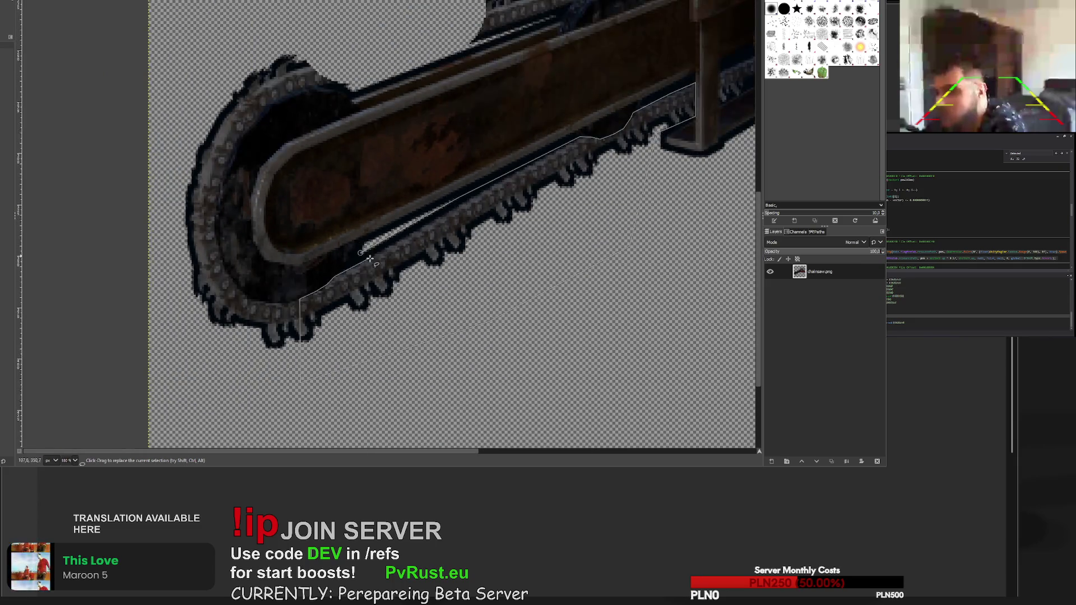
{"action": "scroll", "coordinate": [335, 258], "scroll_direction": "up", "scroll_amount": 4}
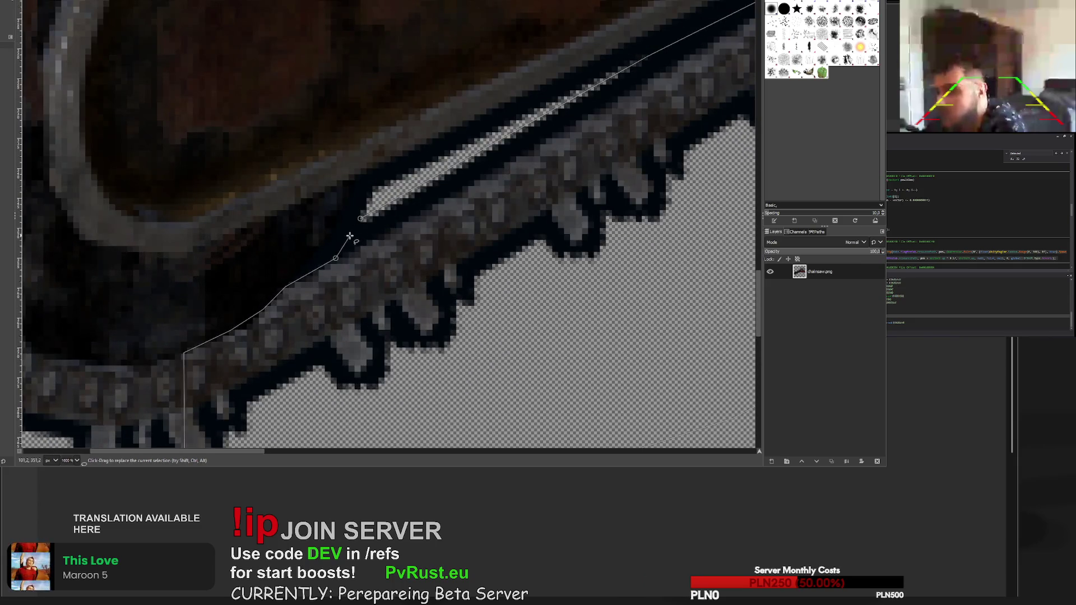
{"action": "key", "text": "Return"}
- Erase the teeth inside the selection, then clear the selection
{"action": "scroll", "coordinate": [361, 218], "scroll_direction": "down", "scroll_amount": 4}
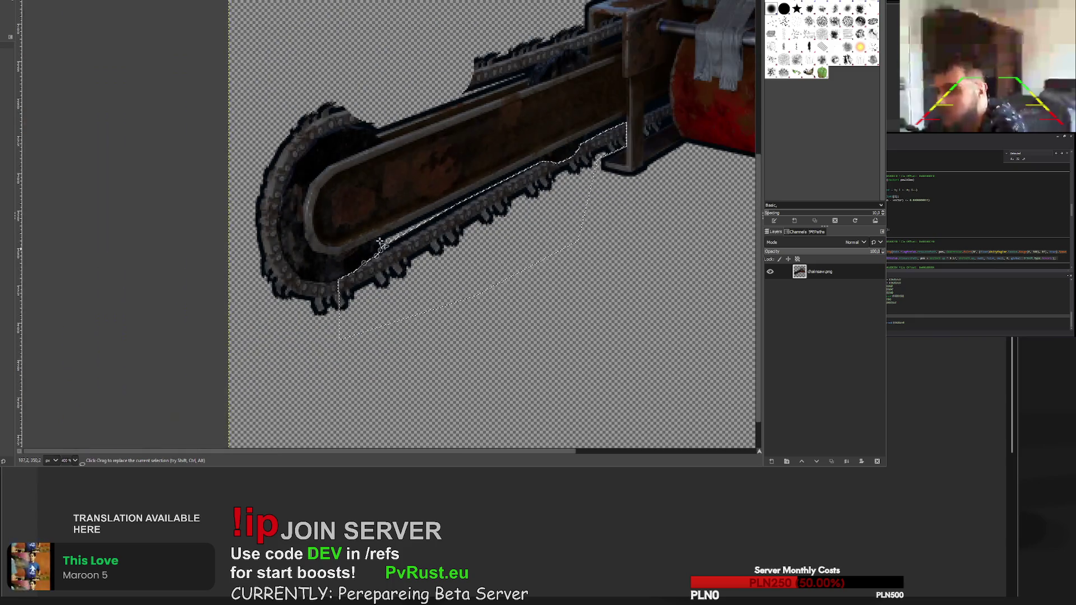
{"action": "key", "text": "shift+e"}
{"action": "mouse_move", "coordinate": [353, 303]}
{"action": "left_mouse_down"}
{"action": "mouse_move", "coordinate": [344, 273]}
{"action": "mouse_move", "coordinate": [404, 255]}
{"action": "mouse_move", "coordinate": [425, 271]}
{"action": "left_mouse_up"}
{"action": "mouse_move", "coordinate": [375, 240]}
{"action": "left_mouse_down"}
{"action": "mouse_move", "coordinate": [565, 160]}
{"action": "mouse_move", "coordinate": [493, 219]}
{"action": "mouse_move", "coordinate": [615, 145]}
{"action": "mouse_move", "coordinate": [553, 168]}
{"action": "left_mouse_up"}
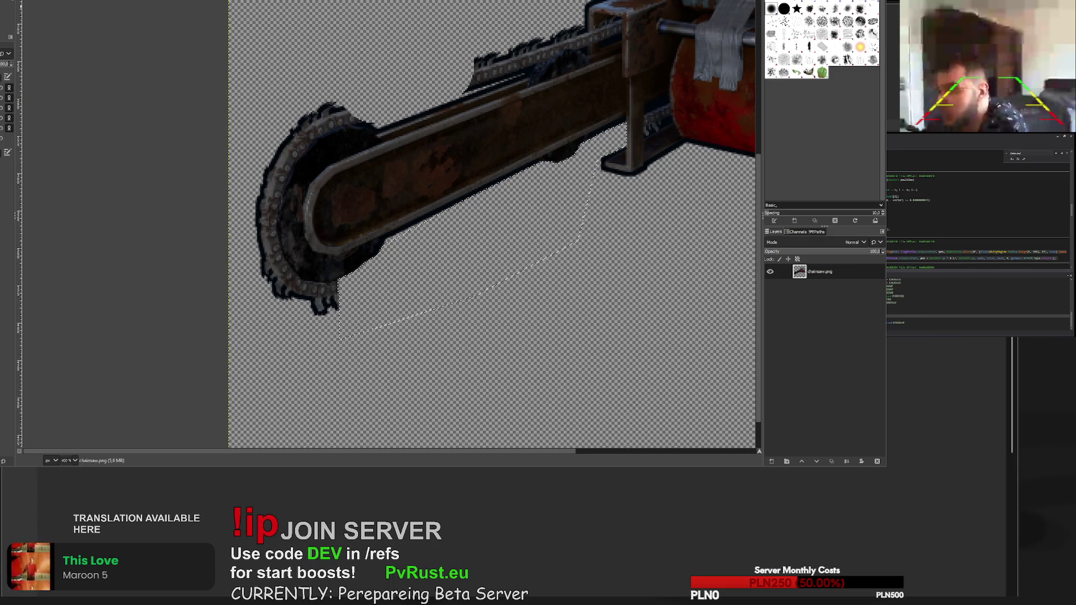
{"action": "key", "text": "r"}
{"action": "left_click", "coordinate": [359, 67]}
- Select the teeth between the support bracket and red housing, erase them, and deselect
{"action": "scroll", "coordinate": [485, 86], "scroll_direction": "down", "scroll_amount": 2}
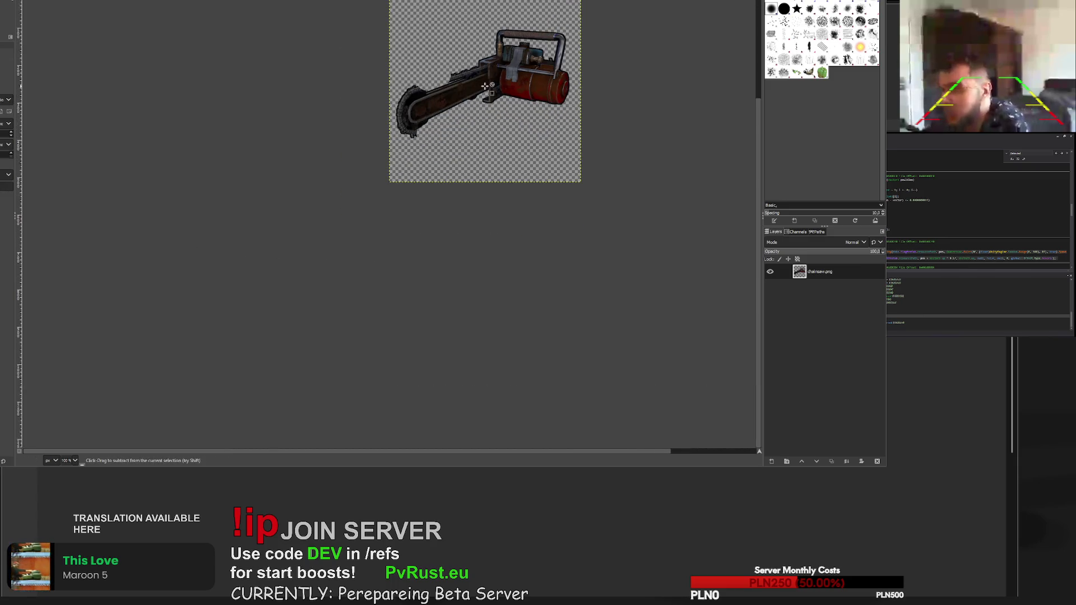
{"action": "scroll", "coordinate": [508, 82], "scroll_direction": "up", "scroll_amount": 8}
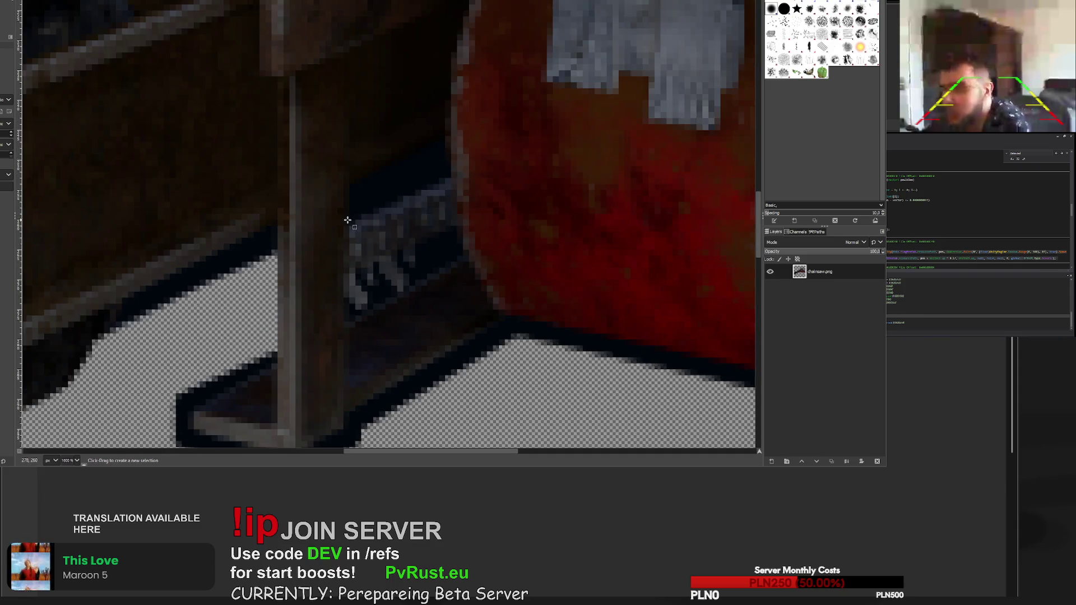
{"action": "key", "text": "shift+e"}
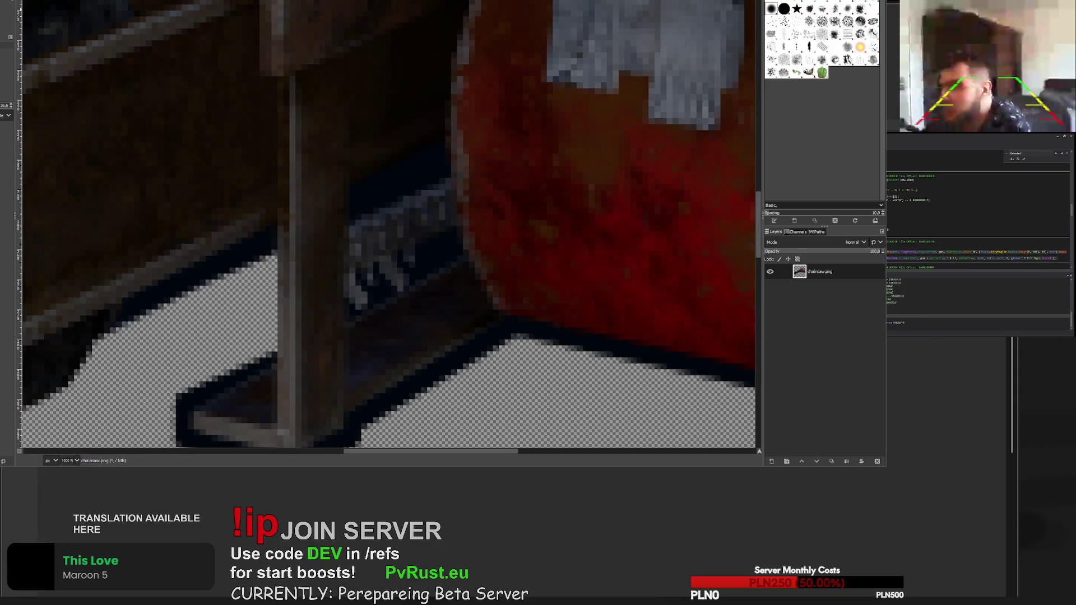
{"action": "left_click", "coordinate": [451, 171]}
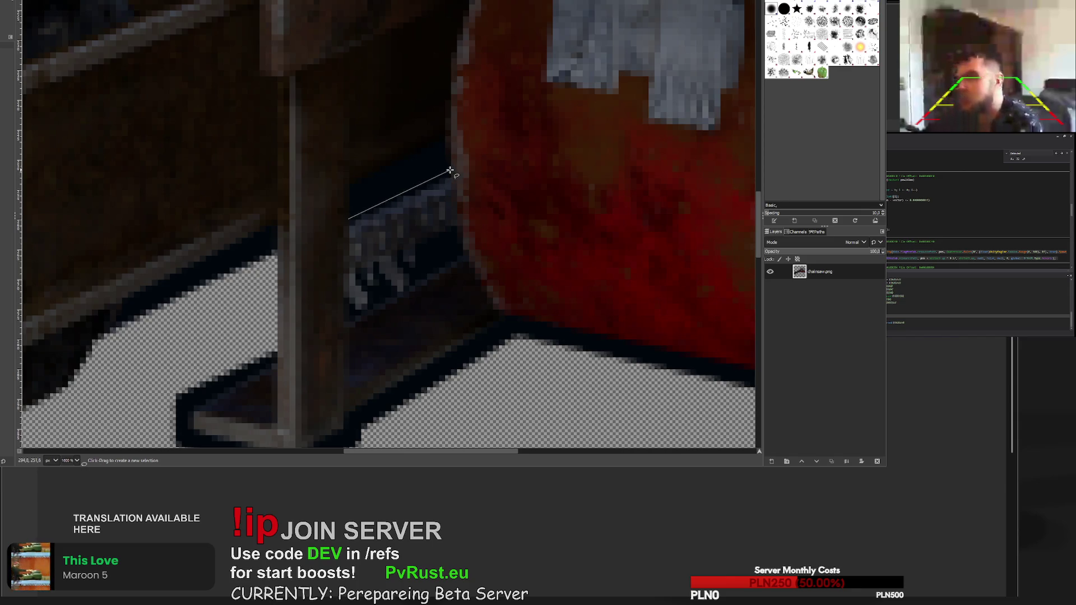
{"action": "left_click", "coordinate": [465, 254]}
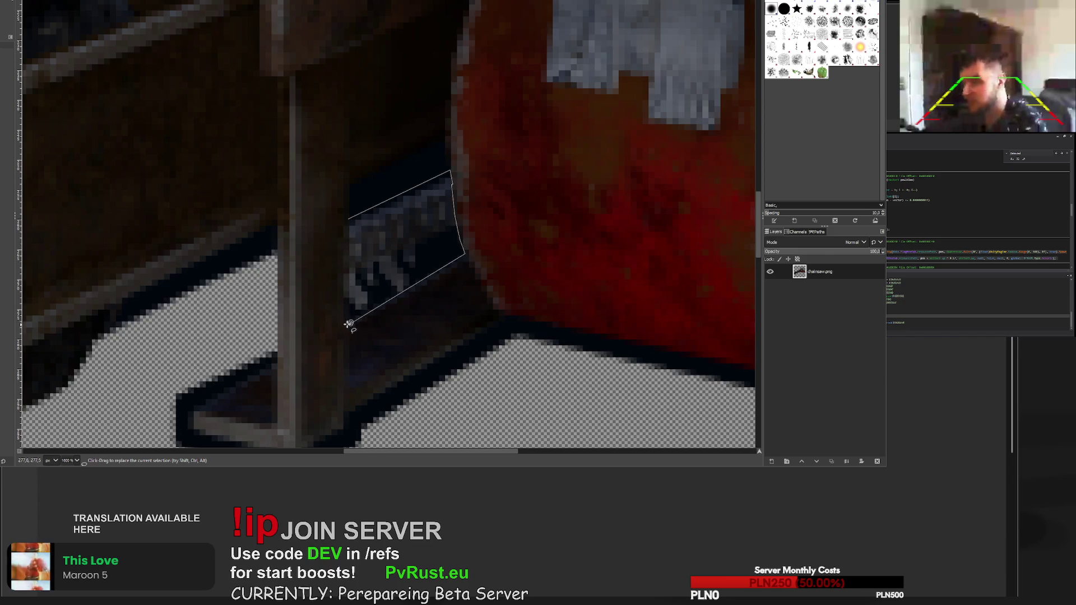
{"action": "left_click", "coordinate": [348, 218]}
{"action": "key", "text": "Return"}
{"action": "key", "text": "shift+e"}
{"action": "mouse_move", "coordinate": [437, 196]}
{"action": "left_mouse_down"}
{"action": "mouse_move", "coordinate": [415, 245]}
{"action": "mouse_move", "coordinate": [348, 325]}
{"action": "left_mouse_up"}
{"action": "key", "text": "ctrl+shift+a"}
{"action": "key", "text": "f"}
{"action": "scroll", "coordinate": [209, 125], "scroll_direction": "down", "scroll_amount": 8}
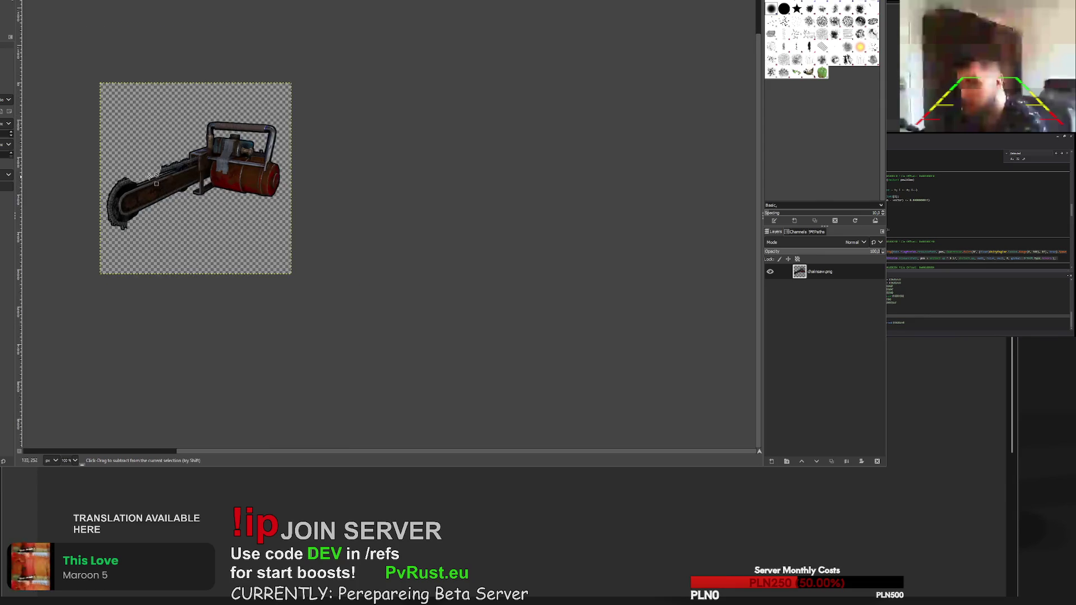
- Outline the jagged chain teeth along the bar's top beside the bracket as a selection
{"action": "scroll", "coordinate": [260, 161], "scroll_direction": "up", "scroll_amount": 7}
{"action": "scroll", "coordinate": [420, 168], "scroll_direction": "up", "scroll_amount": 2}
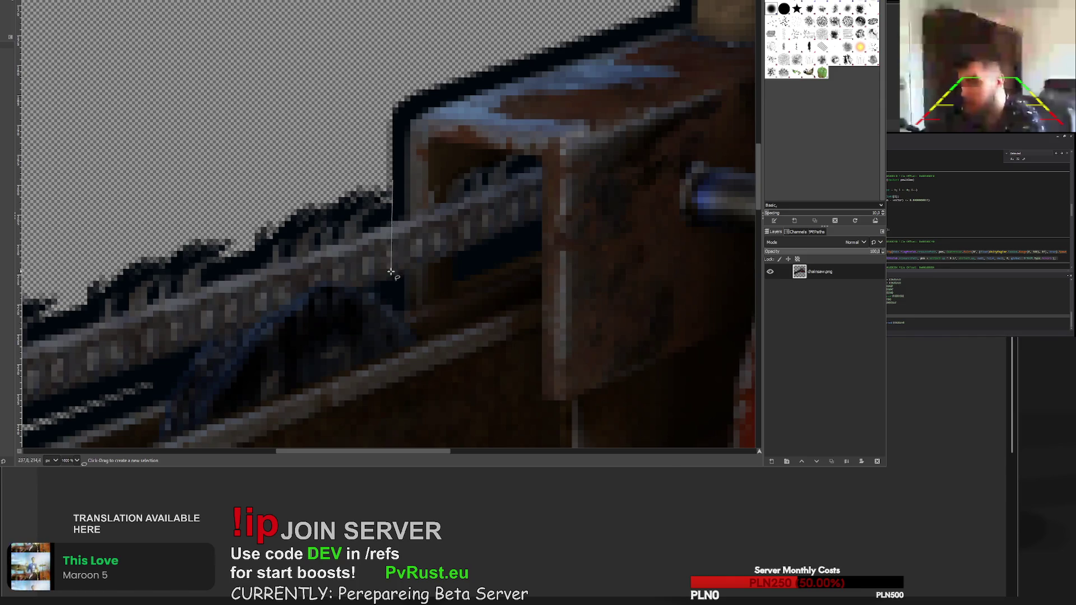
{"action": "left_click", "coordinate": [368, 288]}
{"action": "left_click", "coordinate": [338, 281]}
{"action": "left_click", "coordinate": [308, 288]}
{"action": "left_click", "coordinate": [291, 303]}
{"action": "left_click", "coordinate": [262, 313]}
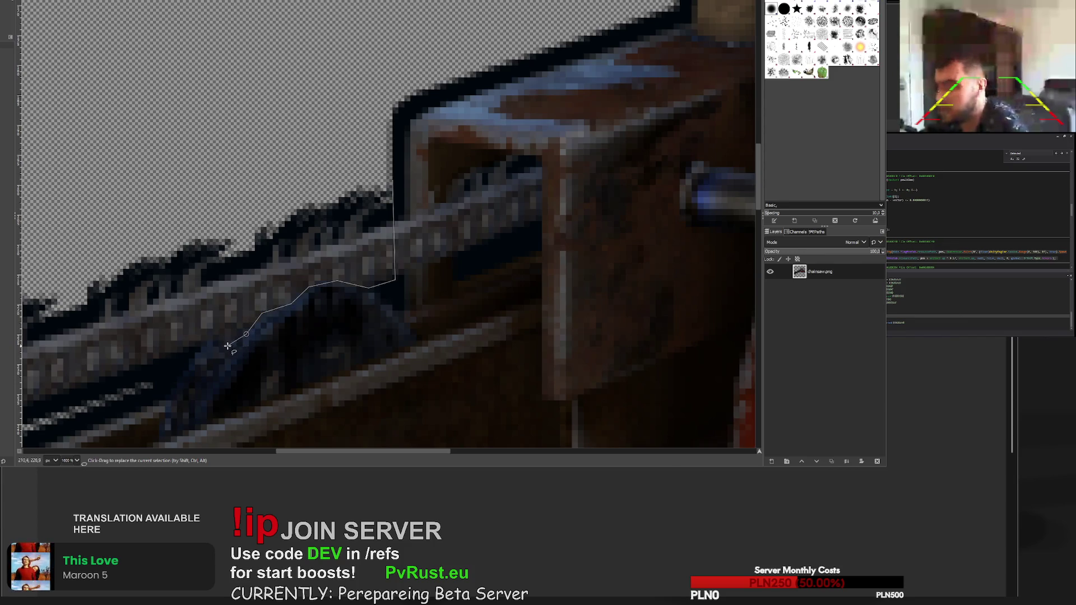
{"action": "scroll", "coordinate": [236, 340], "scroll_direction": "down", "scroll_amount": 4}
{"action": "scroll", "coordinate": [206, 352], "scroll_direction": "up", "scroll_amount": 4}
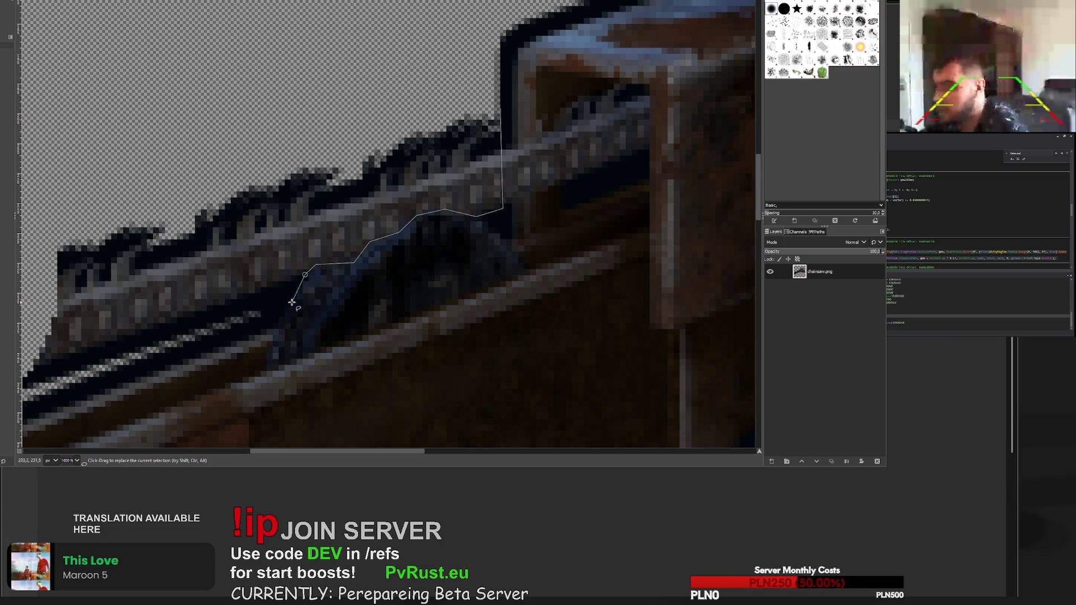
{"action": "scroll", "coordinate": [285, 314], "scroll_direction": "down", "scroll_amount": 5}
{"action": "scroll", "coordinate": [150, 346], "scroll_direction": "up", "scroll_amount": 3}
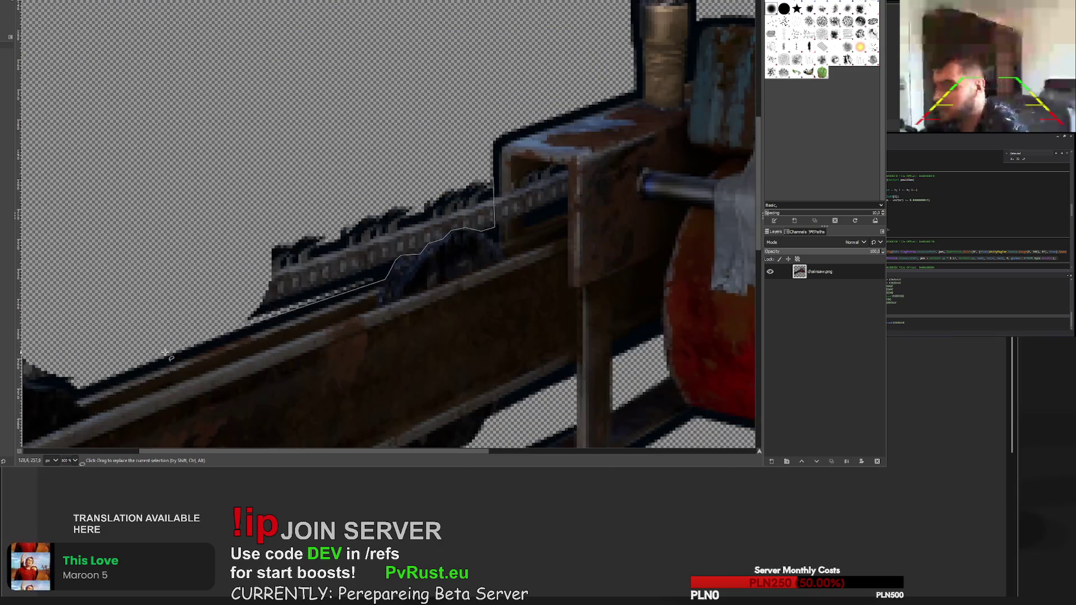
{"action": "scroll", "coordinate": [152, 357], "scroll_direction": "down", "scroll_amount": 3}
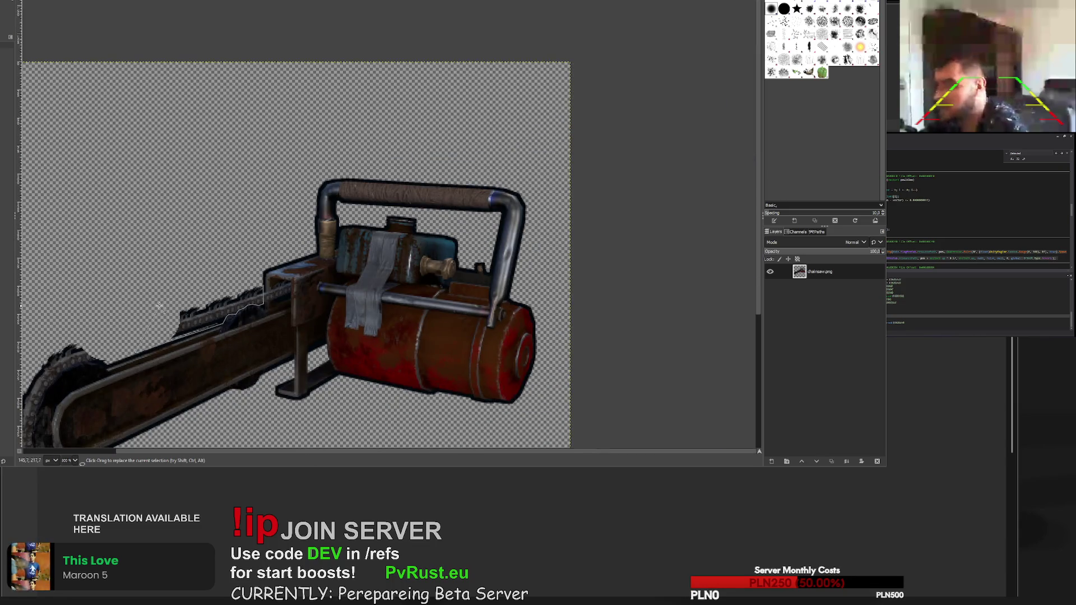
{"action": "key", "text": "Return"}
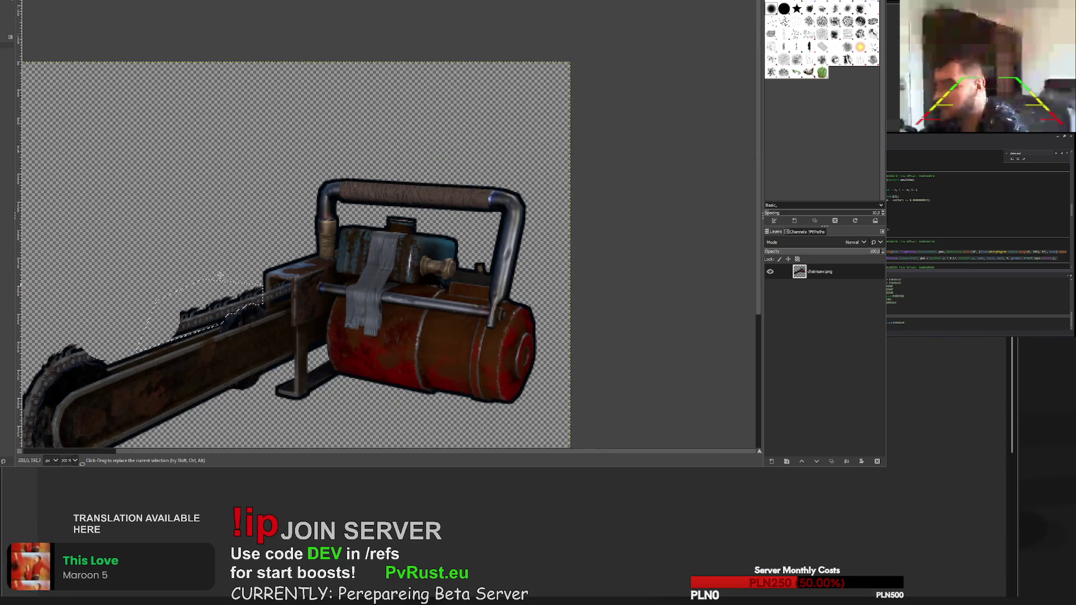
- Erase the dark teeth inside the selection and deselect
{"action": "key", "text": "shift+e"}
{"action": "left_click_drag", "start_coordinate": [185, 313], "coordinate": [216, 325]}
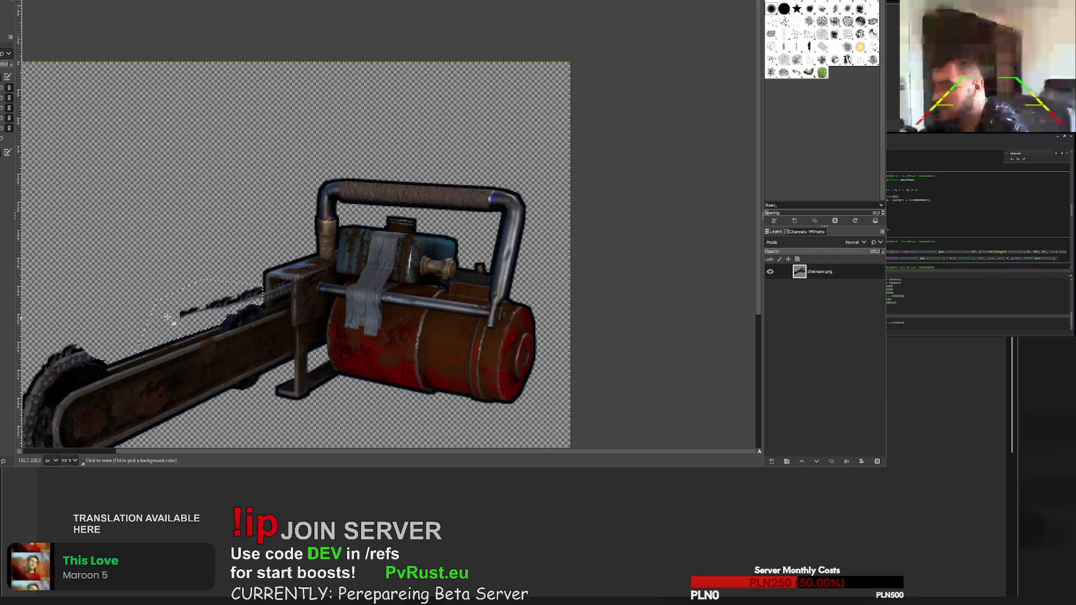
{"action": "left_click_drag", "start_coordinate": [149, 326], "coordinate": [256, 295]}
{"action": "key", "text": "ctrl+shift+a"}
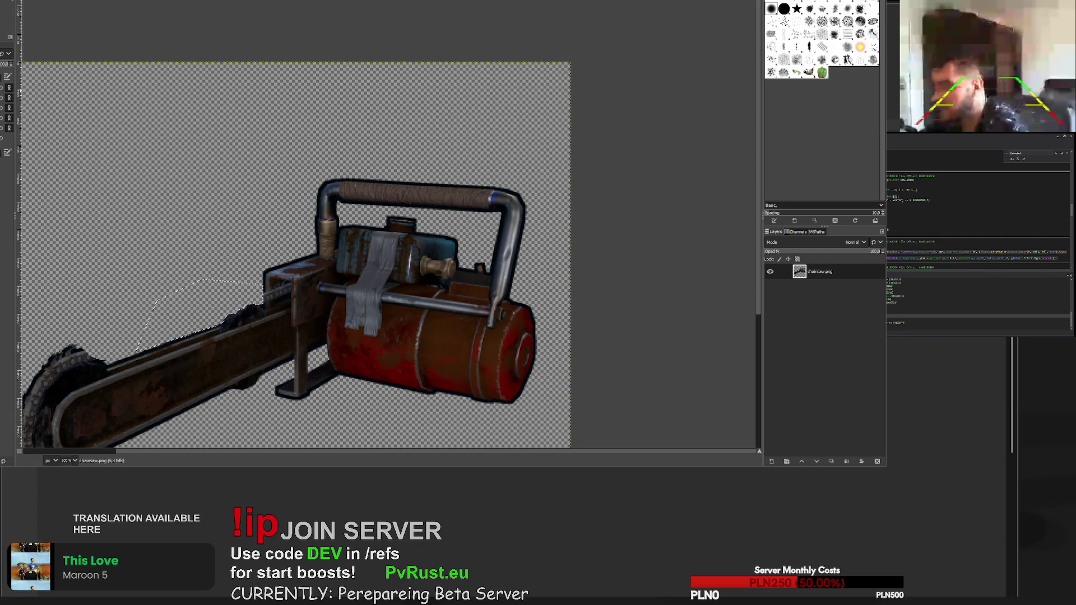
{"action": "key", "text": "r"}
{"action": "scroll", "coordinate": [141, 160], "scroll_direction": "down", "scroll_amount": 5}
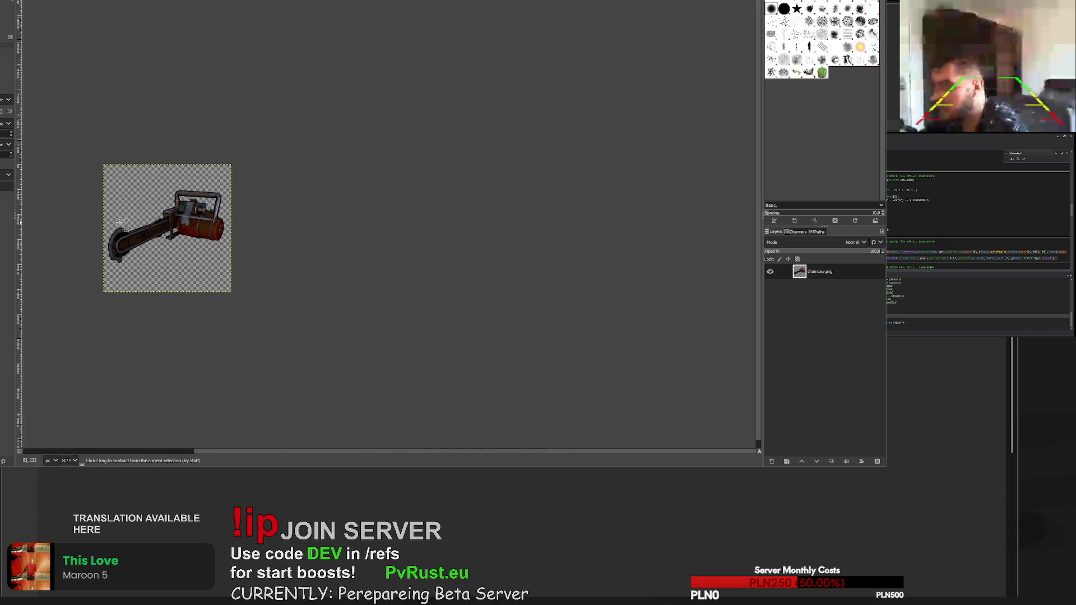
- Outline the chain teeth around the bar's rounded nose as a freehand selection
{"action": "scroll", "coordinate": [126, 216], "scroll_direction": "up", "scroll_amount": 7}
{"action": "scroll", "coordinate": [304, 248], "scroll_direction": "up", "scroll_amount": 4}
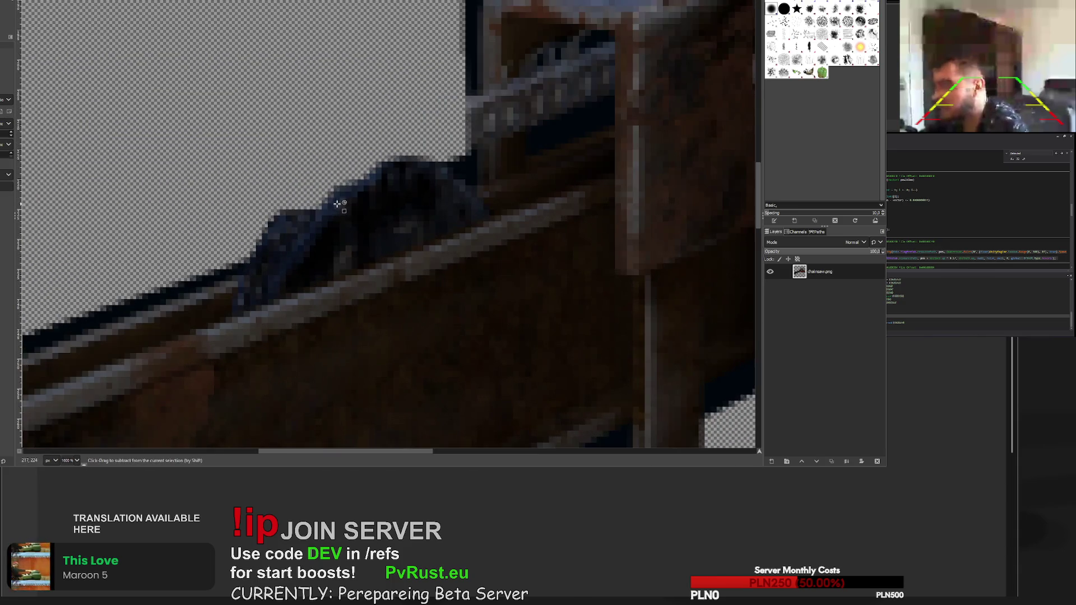
{"action": "scroll", "coordinate": [308, 203], "scroll_direction": "down", "scroll_amount": 5}
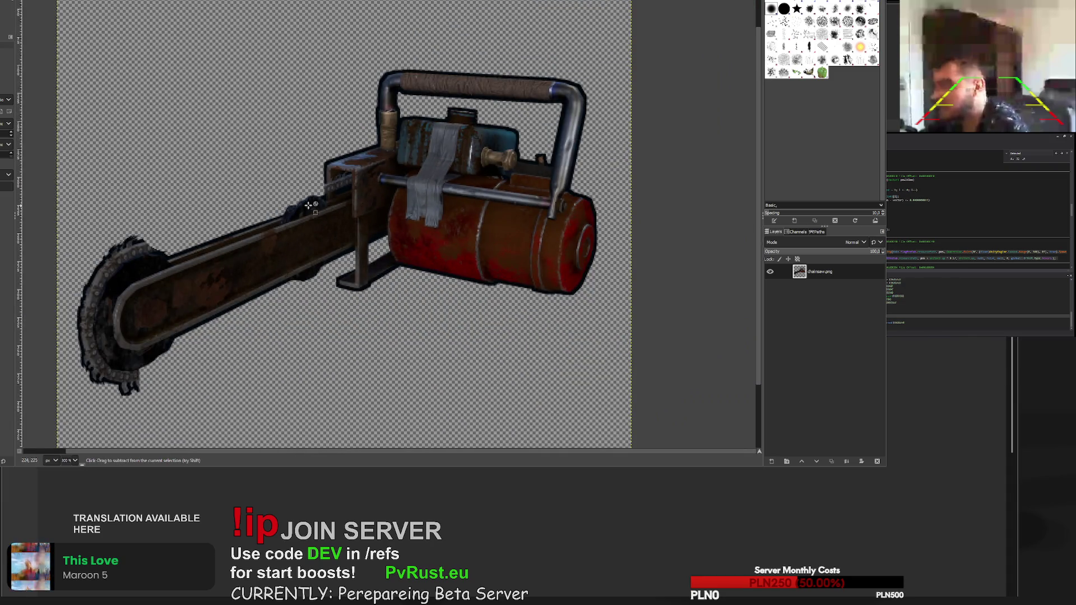
{"action": "scroll", "coordinate": [308, 209], "scroll_direction": "up", "scroll_amount": 4}
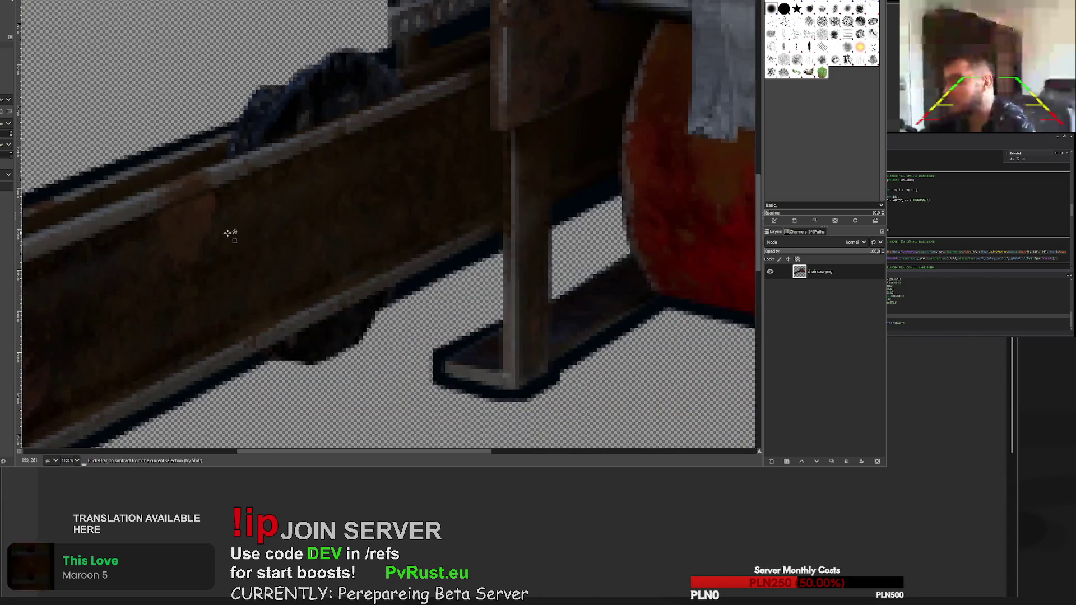
{"action": "scroll", "coordinate": [229, 231], "scroll_direction": "down", "scroll_amount": 4}
{"action": "scroll", "coordinate": [166, 273], "scroll_direction": "up", "scroll_amount": 3}
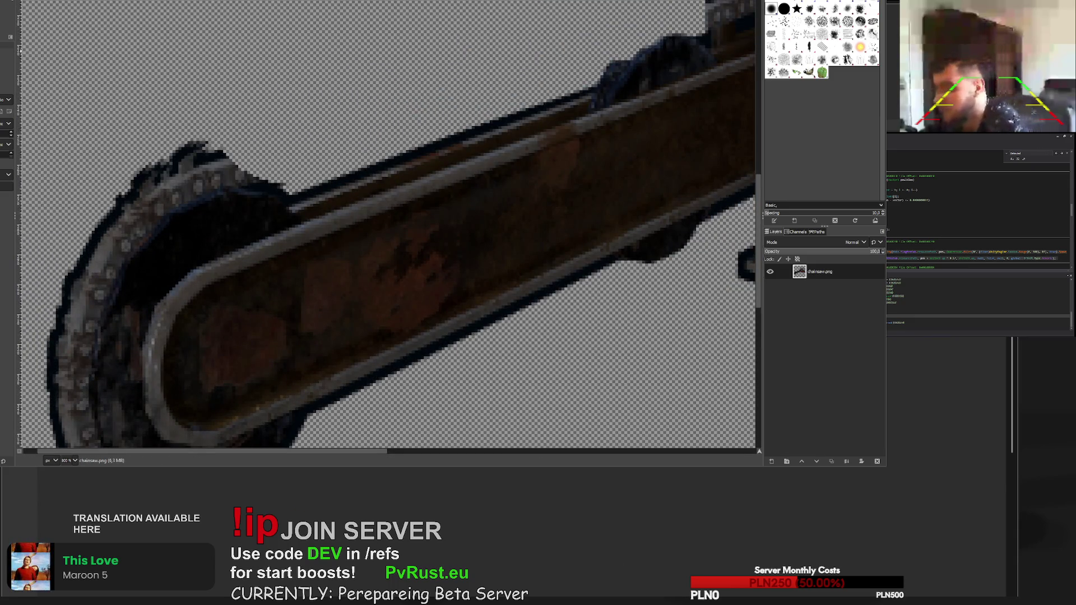
{"action": "key", "text": "r"}
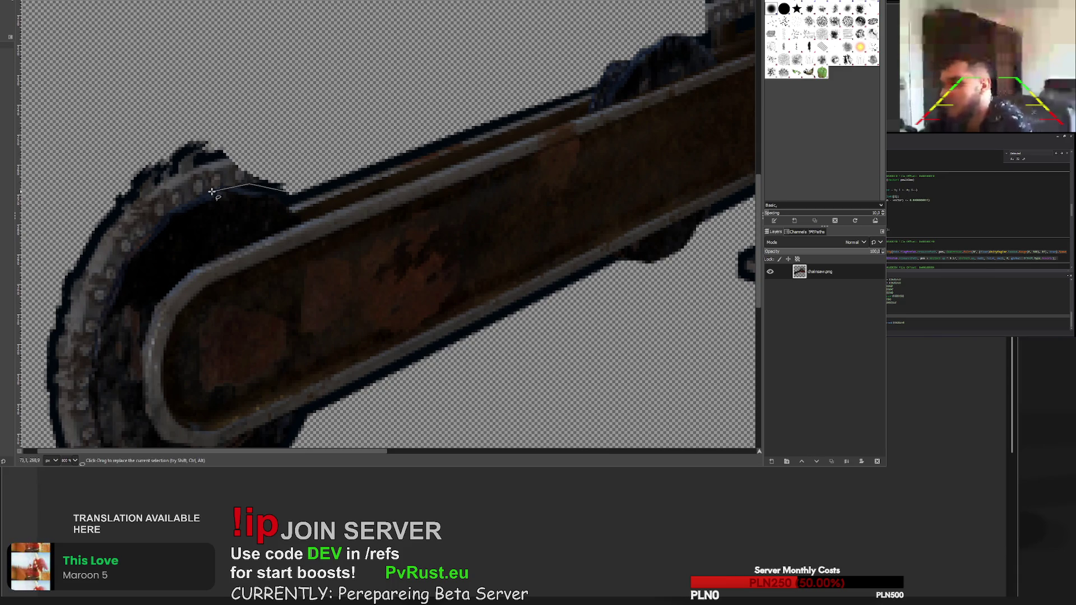
{"action": "left_click", "coordinate": [147, 235]}
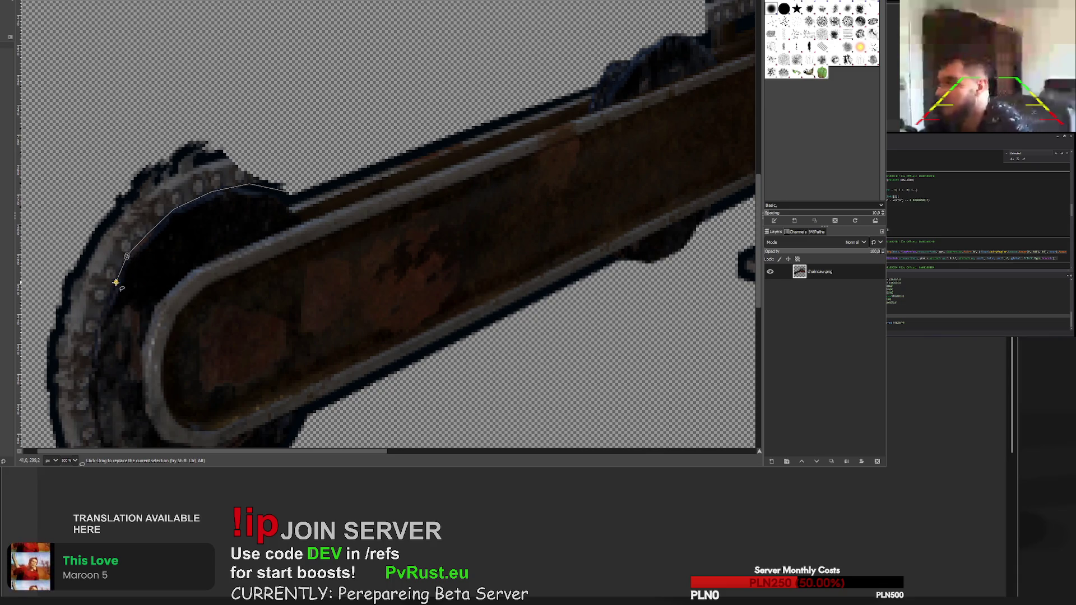
{"action": "scroll", "coordinate": [116, 283], "scroll_direction": "down", "scroll_amount": 3}
{"action": "left_click", "coordinate": [88, 273]}
{"action": "left_click", "coordinate": [93, 298]}
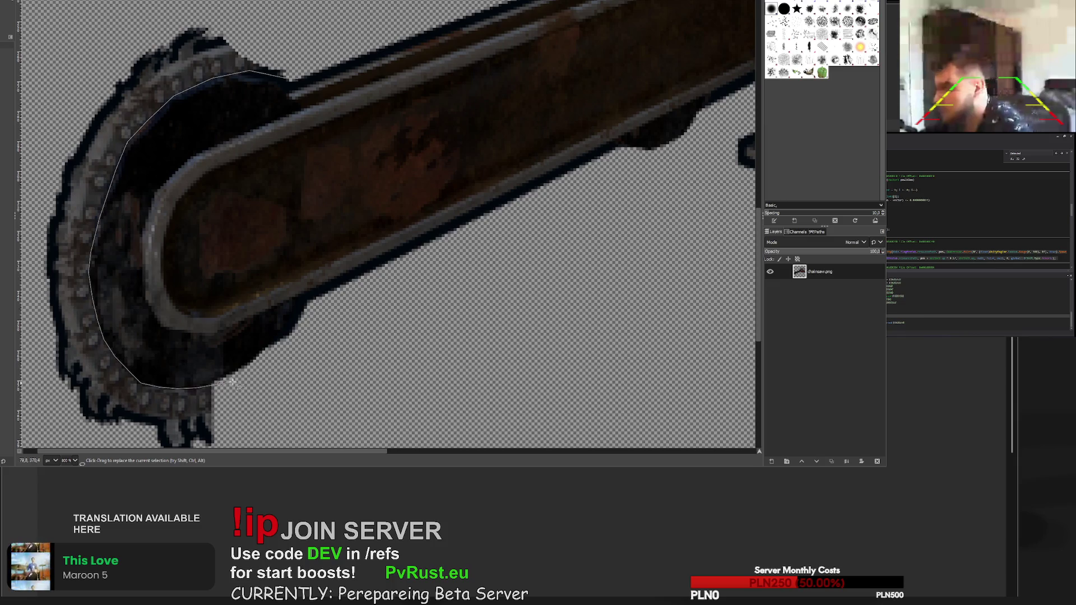
{"action": "scroll", "coordinate": [231, 383], "scroll_direction": "down", "scroll_amount": 5}
{"action": "scroll", "coordinate": [73, 225], "scroll_direction": "up", "scroll_amount": 6}
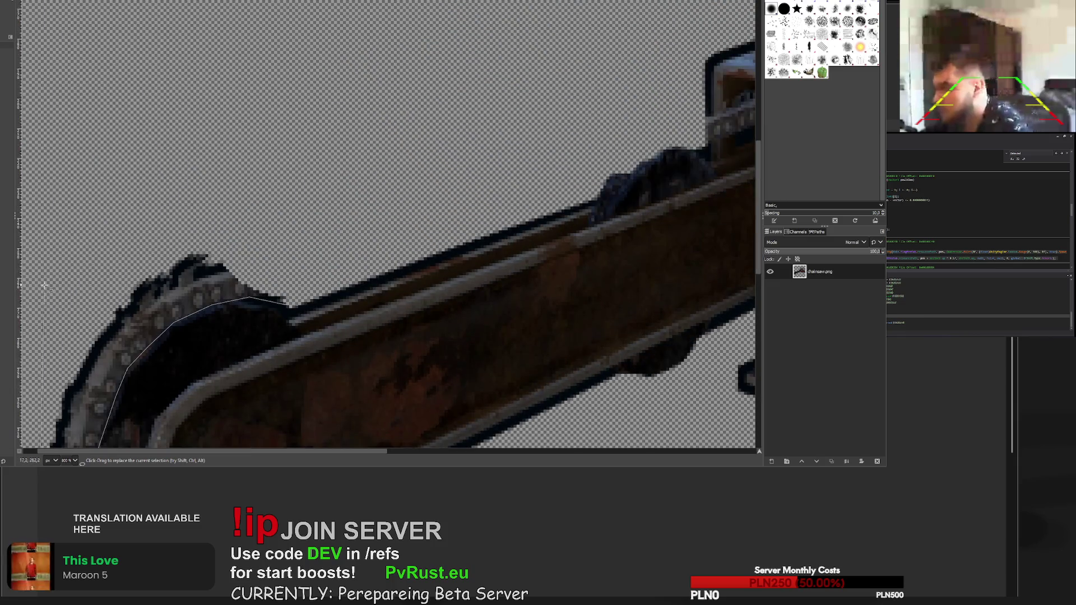
{"action": "left_click", "coordinate": [297, 306]}
{"action": "key", "text": "Return"}
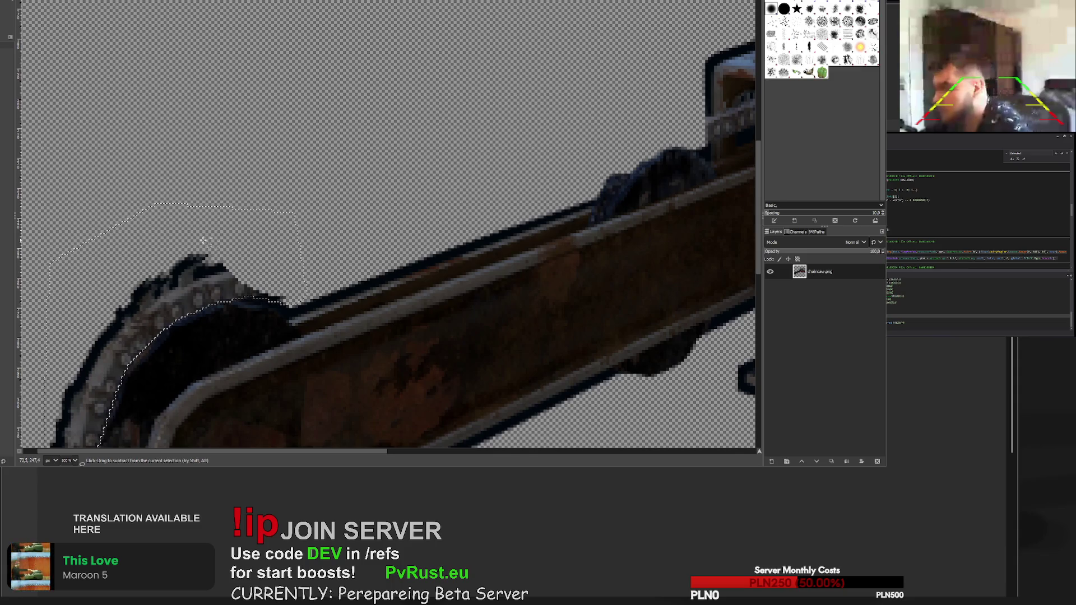
- Erase the teeth inside the nose selection and clear the selection
{"action": "scroll", "coordinate": [298, 305], "scroll_direction": "down", "scroll_amount": 3}
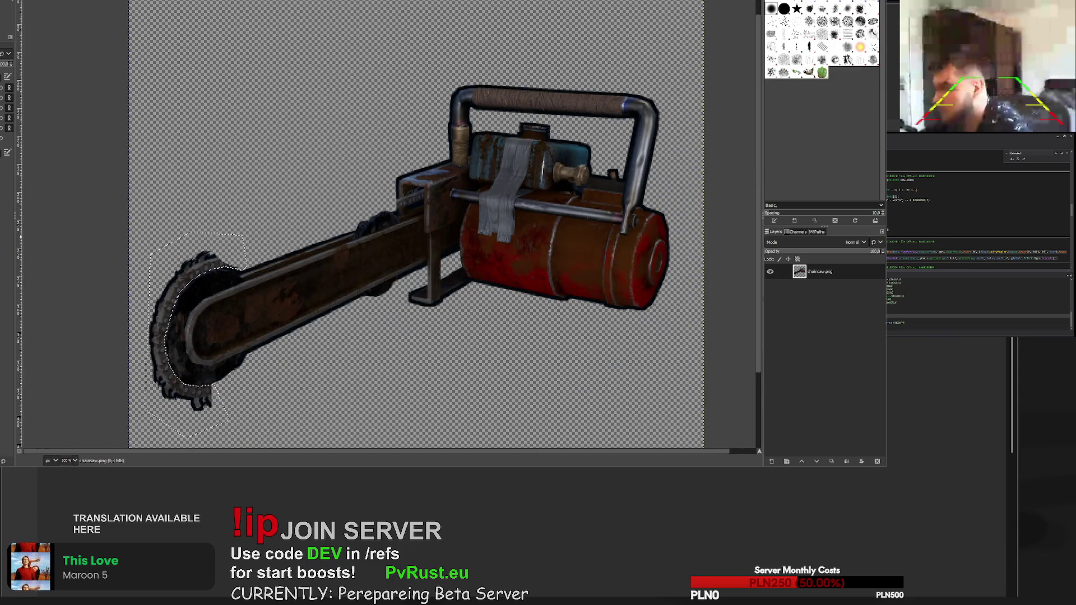
{"action": "mouse_move", "coordinate": [227, 269]}
{"action": "left_mouse_down"}
{"action": "mouse_move", "coordinate": [219, 263]}
{"action": "mouse_move", "coordinate": [168, 312]}
{"action": "mouse_move", "coordinate": [161, 372]}
{"action": "mouse_move", "coordinate": [241, 401]}
{"action": "left_mouse_up"}
{"action": "key", "text": "r"}
{"action": "key", "text": "ctrl+shift+a"}
{"action": "scroll", "coordinate": [208, 89], "scroll_direction": "down", "scroll_amount": 3}
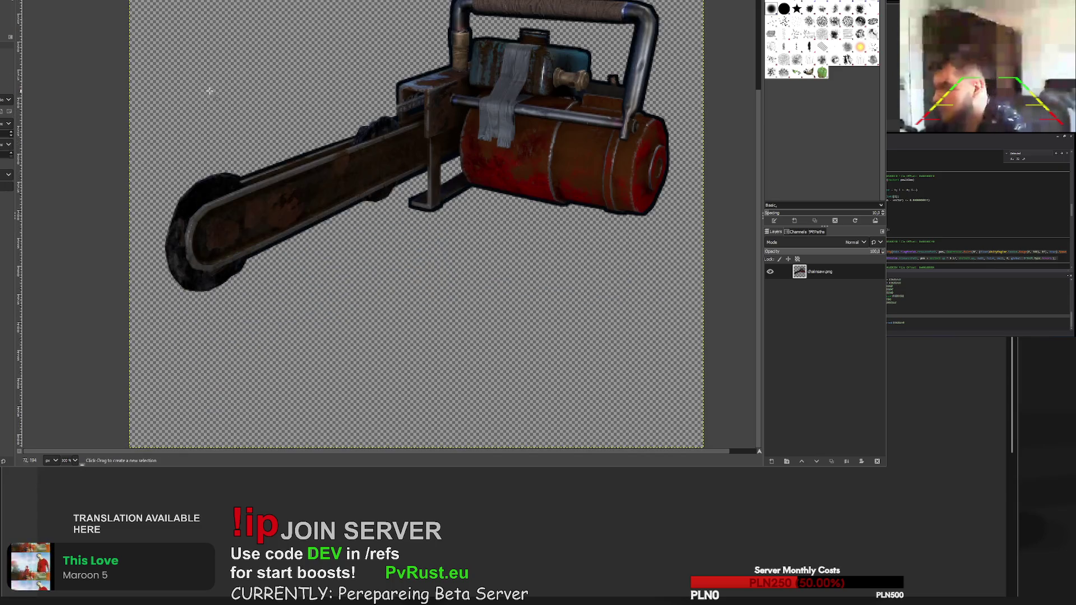
- Erase the leftover dark rim pixels around the chainsaw's nose
{"action": "key", "text": "shift+e"}
{"action": "scroll", "coordinate": [328, 238], "scroll_direction": "up", "scroll_amount": 4}
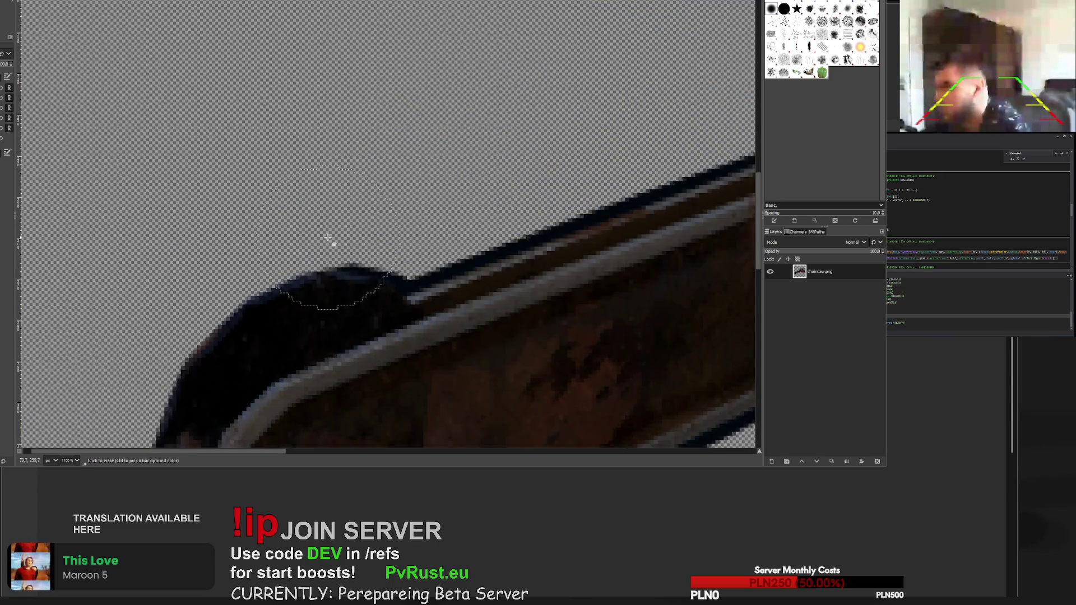
{"action": "left_click", "coordinate": [199, 253]}
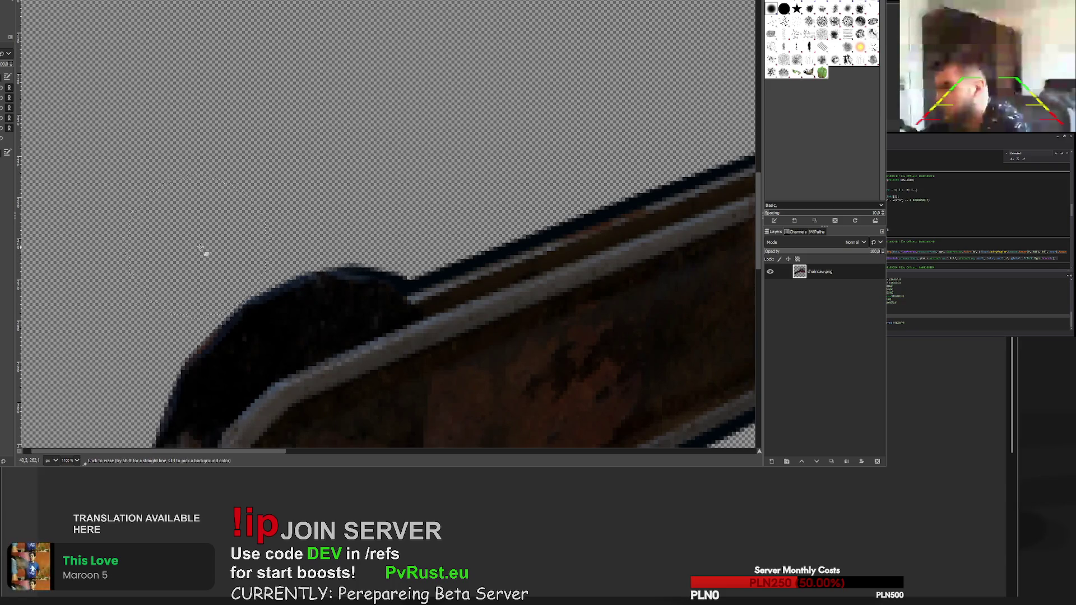
{"action": "mouse_move", "coordinate": [174, 287]}
{"action": "left_mouse_down"}
{"action": "mouse_move", "coordinate": [120, 343]}
{"action": "mouse_move", "coordinate": [156, 300]}
{"action": "left_mouse_up"}
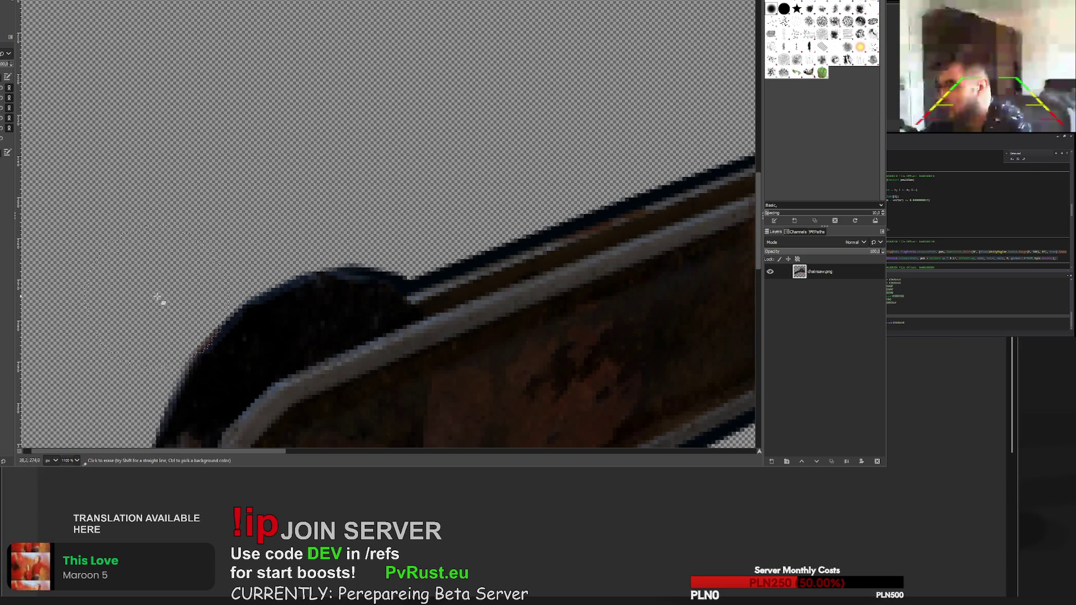
- Erase the dark fringe along the chainsaw's edge where the bar meets the bracket
{"action": "scroll", "coordinate": [160, 283], "scroll_direction": "down", "scroll_amount": 5}
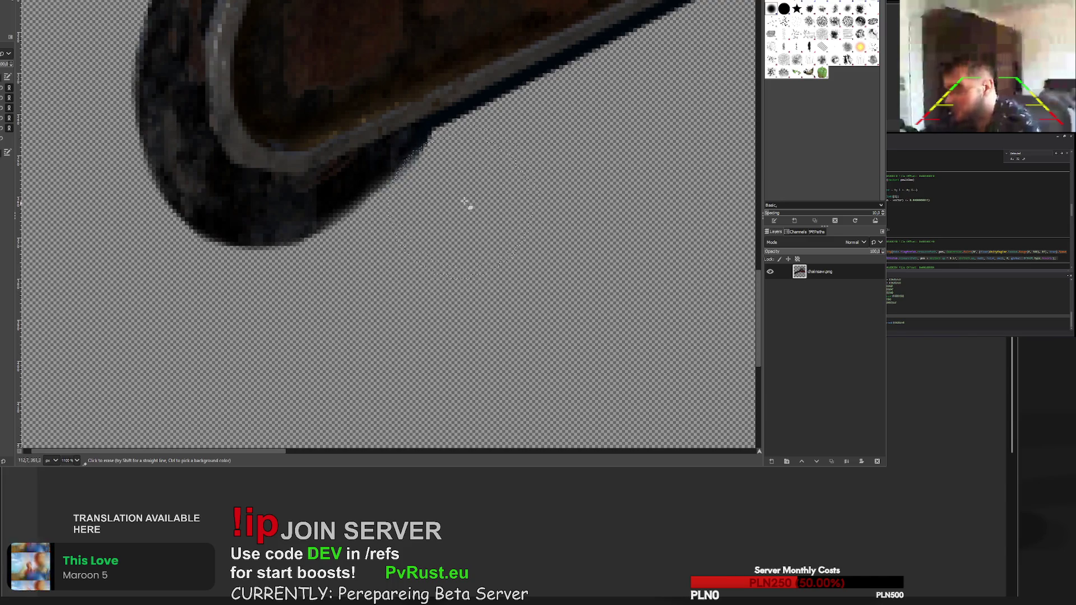
{"action": "scroll", "coordinate": [469, 241], "scroll_direction": "down", "scroll_amount": 5, "text": "ctrl"}
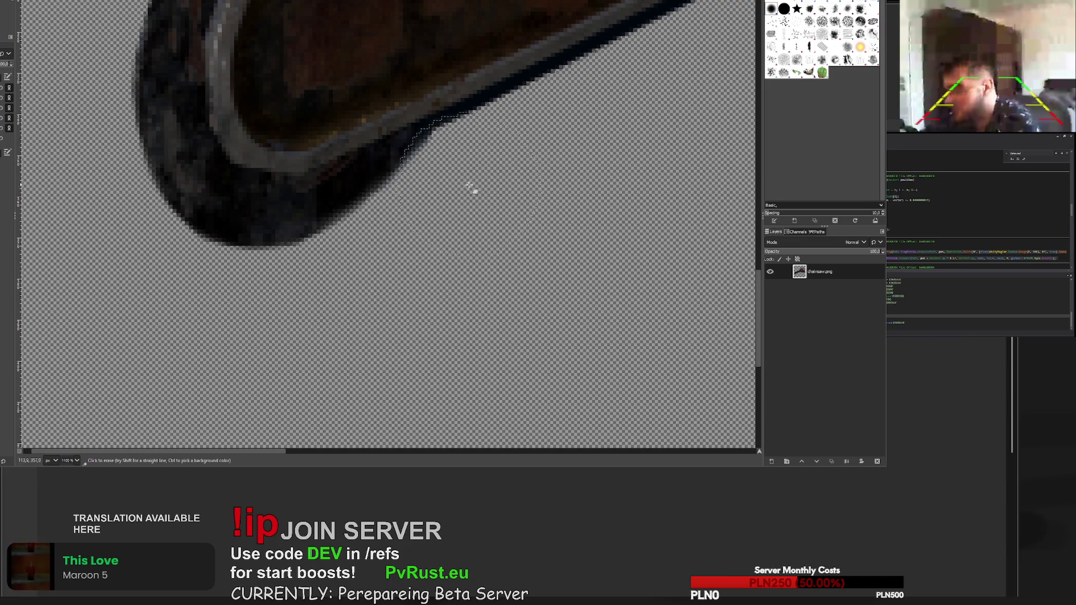
{"action": "scroll", "coordinate": [546, 233], "scroll_direction": "up", "scroll_amount": 4, "text": "ctrl"}
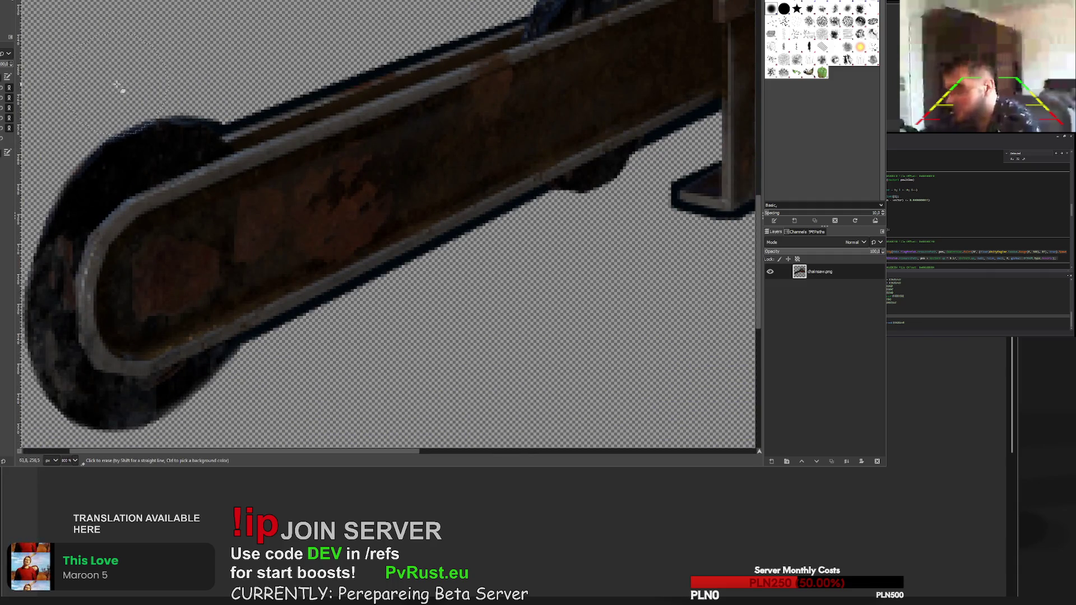
{"action": "scroll", "coordinate": [119, 90], "scroll_direction": "down", "scroll_amount": 4, "text": "ctrl"}
{"action": "scroll", "coordinate": [269, 112], "scroll_direction": "up", "scroll_amount": 3, "text": "ctrl"}
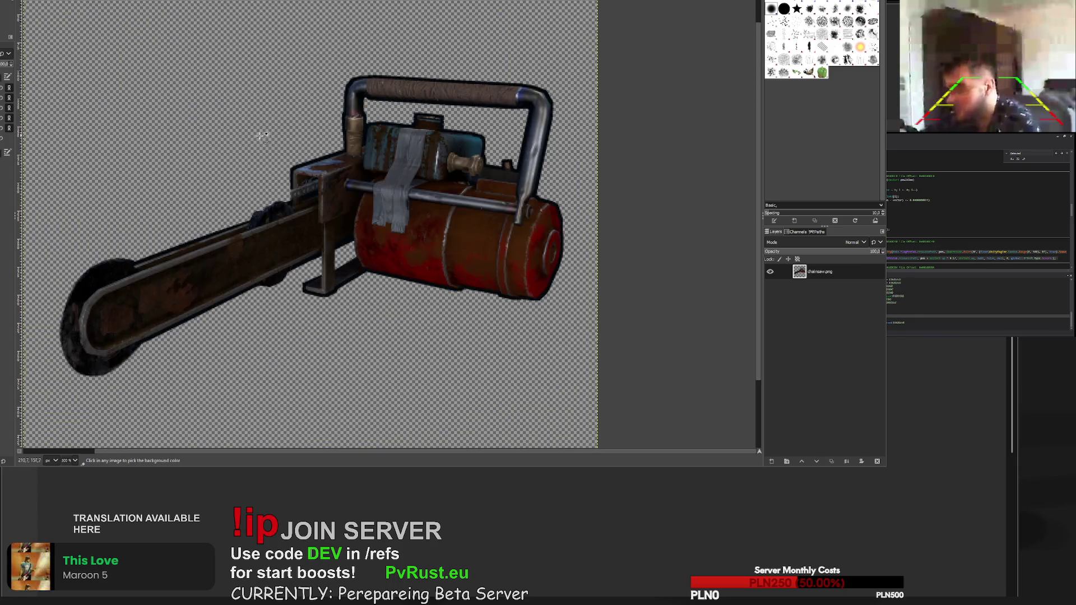
{"action": "scroll", "coordinate": [264, 133], "scroll_direction": "up", "scroll_amount": 4, "text": "ctrl"}
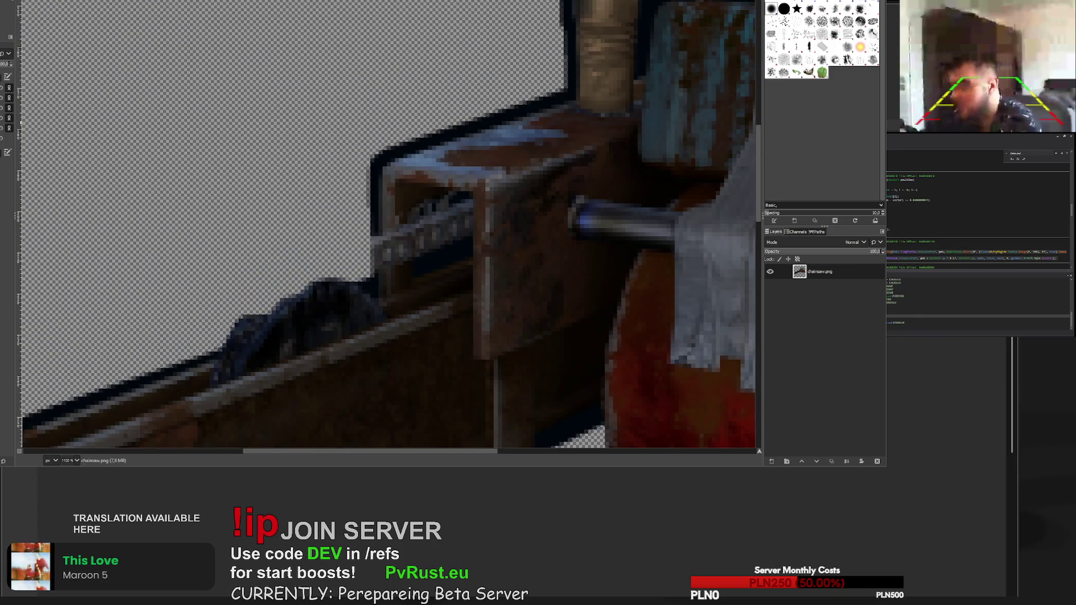
{"action": "scroll", "coordinate": [191, 325], "scroll_direction": "up", "scroll_amount": 2, "text": "ctrl"}
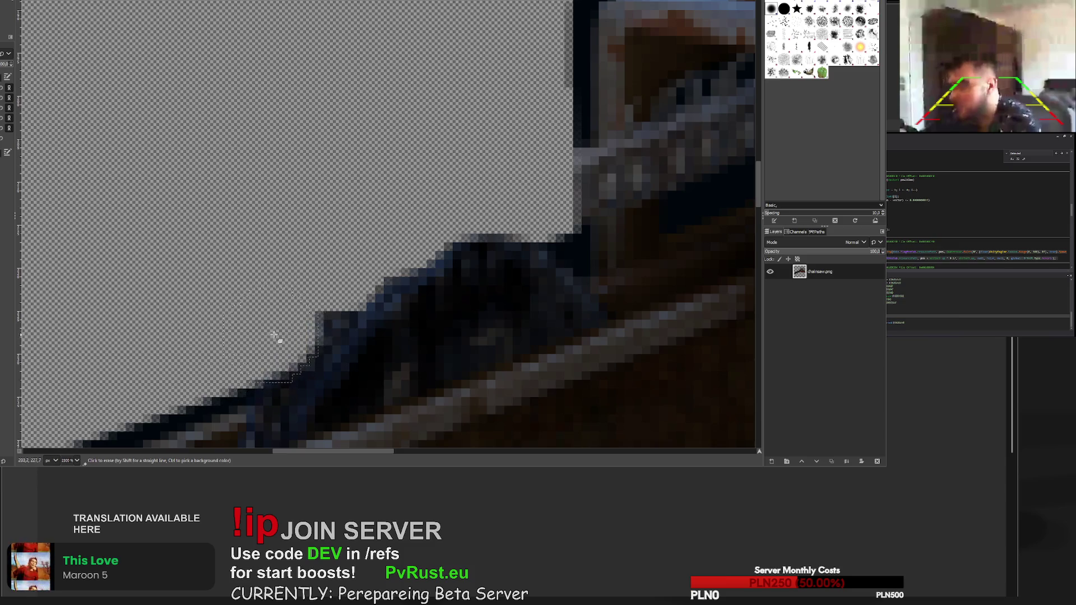
{"action": "scroll", "coordinate": [360, 259], "scroll_direction": "down", "scroll_amount": 6, "text": "ctrl"}
{"action": "scroll", "coordinate": [355, 255], "scroll_direction": "up", "scroll_amount": 3, "text": "ctrl"}
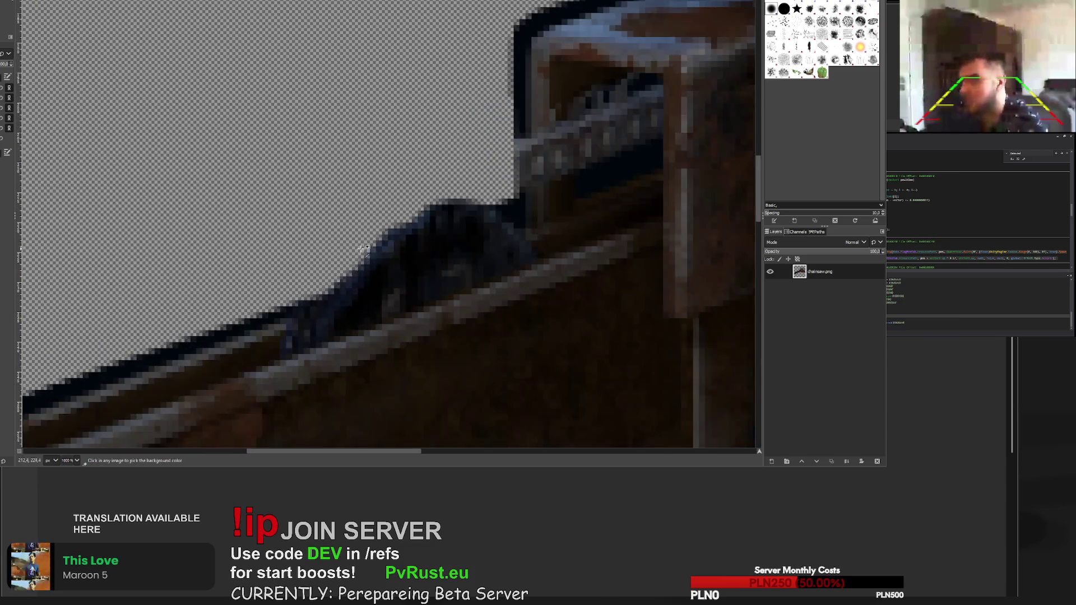
{"action": "scroll", "coordinate": [355, 252], "scroll_direction": "down", "scroll_amount": 3, "text": "ctrl"}
{"action": "scroll", "coordinate": [355, 253], "scroll_direction": "down", "scroll_amount": 1, "text": "ctrl"}
{"action": "scroll", "coordinate": [364, 263], "scroll_direction": "up", "scroll_amount": 6, "text": "ctrl"}
{"action": "scroll", "coordinate": [342, 297], "scroll_direction": "down", "scroll_amount": 4, "text": "ctrl"}
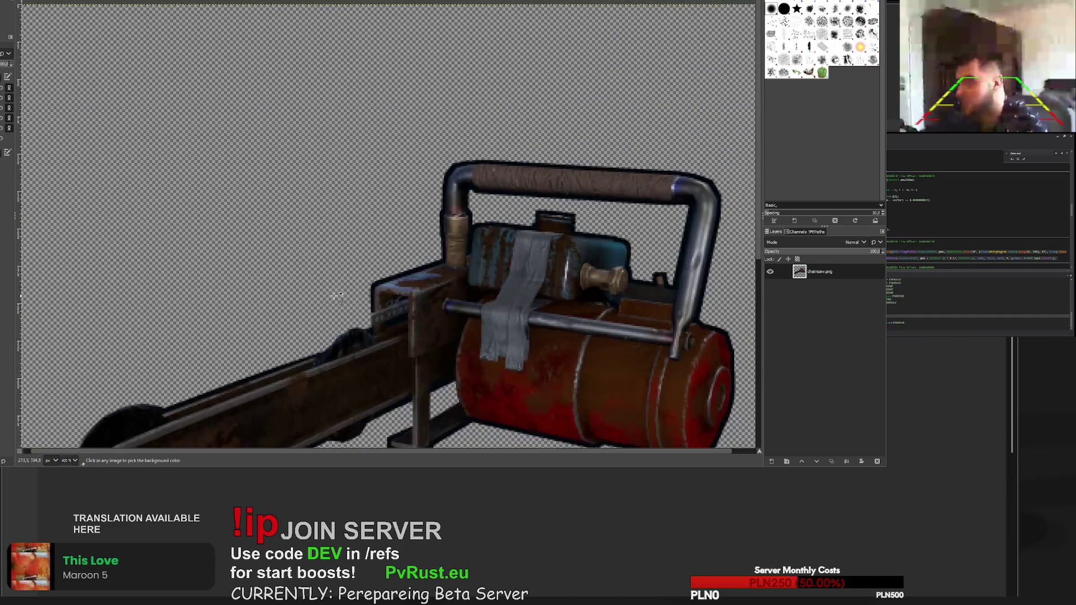
{"action": "scroll", "coordinate": [327, 353], "scroll_direction": "up", "scroll_amount": 3, "text": "ctrl"}
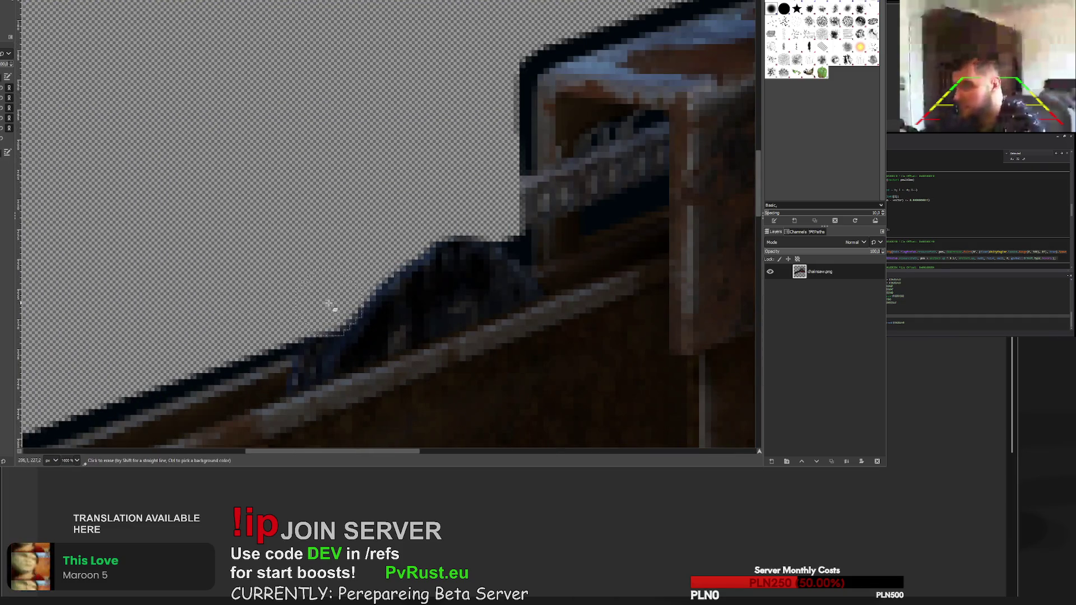
{"action": "scroll", "coordinate": [343, 290], "scroll_direction": "down", "scroll_amount": 6, "text": "ctrl"}
{"action": "scroll", "coordinate": [379, 320], "scroll_direction": "up", "scroll_amount": 6, "text": "ctrl"}
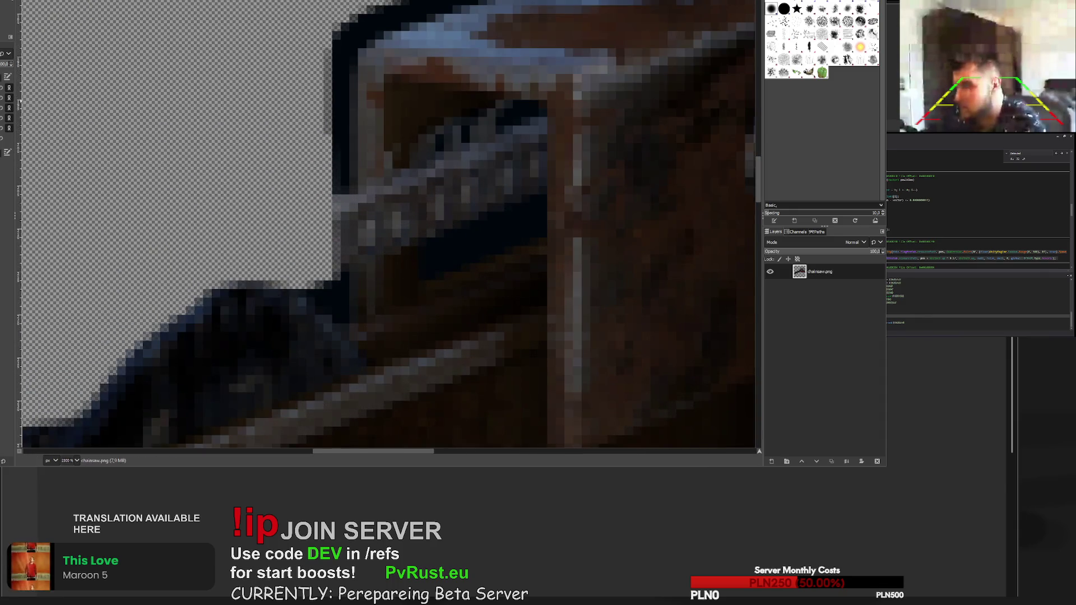
{"action": "mouse_move", "coordinate": [314, 300]}
{"action": "left_mouse_down"}
{"action": "mouse_move", "coordinate": [336, 308]}
{"action": "mouse_move", "coordinate": [334, 178]}
{"action": "mouse_move", "coordinate": [343, 233]}
{"action": "mouse_move", "coordinate": [332, 319]}
{"action": "mouse_move", "coordinate": [329, 233]}
{"action": "left_mouse_up"}
{"action": "scroll", "coordinate": [333, 178], "scroll_direction": "up", "scroll_amount": 1, "text": "ctrl"}
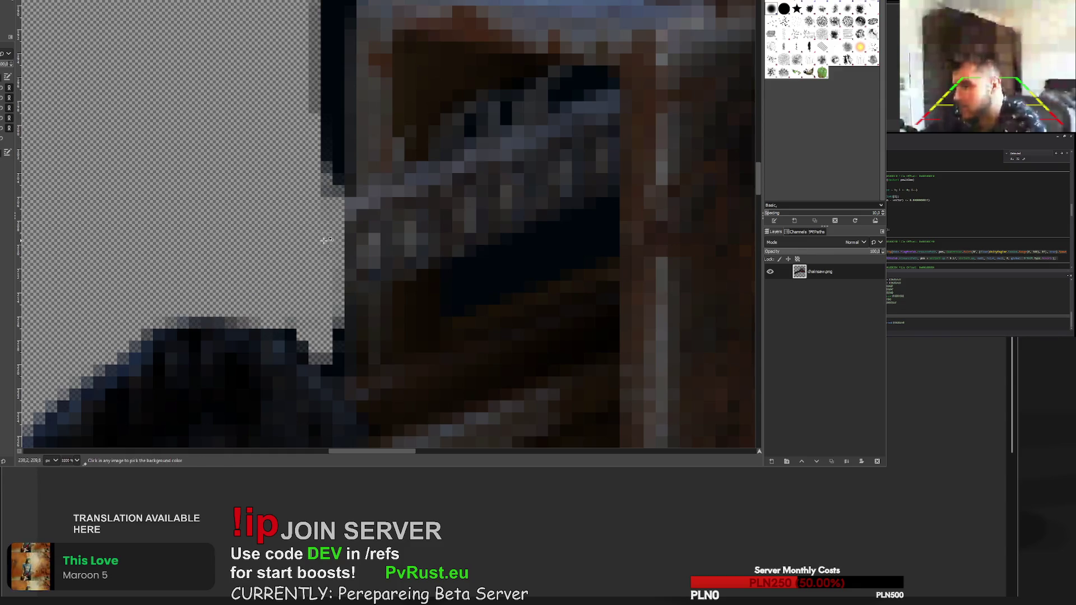
{"action": "scroll", "coordinate": [343, 275], "scroll_direction": "down", "scroll_amount": 3, "text": "ctrl"}
{"action": "scroll", "coordinate": [338, 263], "scroll_direction": "down", "scroll_amount": 3}
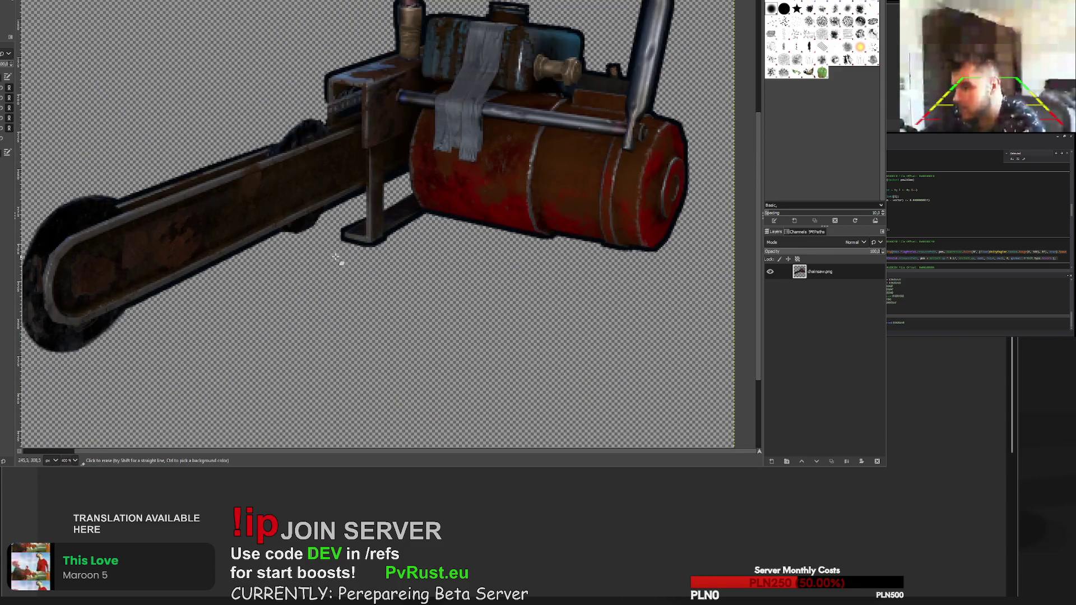
{"action": "scroll", "coordinate": [341, 170], "scroll_direction": "up", "scroll_amount": 3}
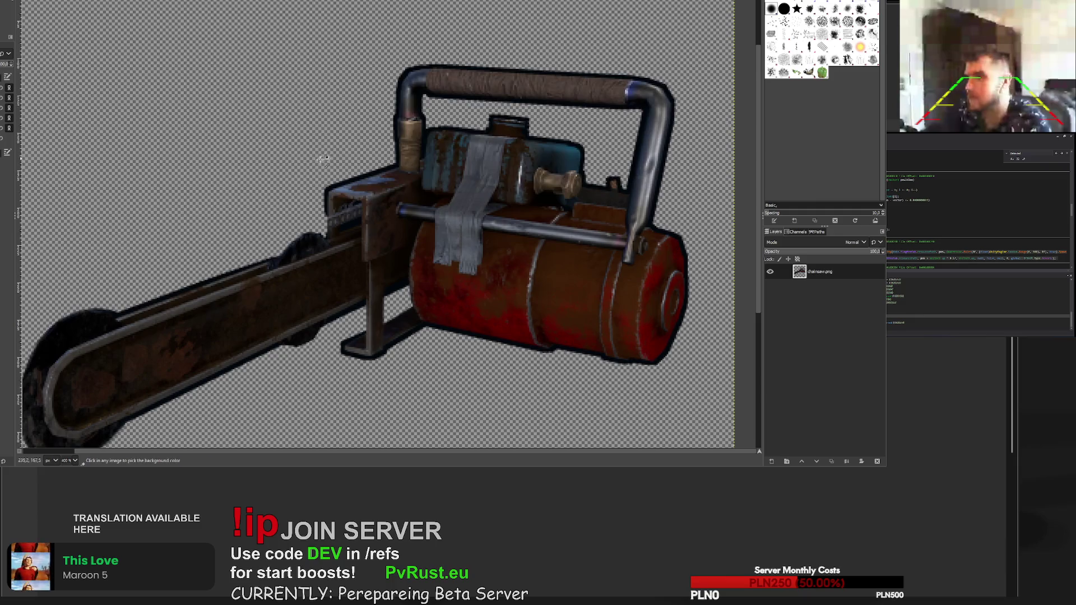
{"action": "scroll", "coordinate": [320, 163], "scroll_direction": "up", "scroll_amount": 5, "text": "ctrl"}
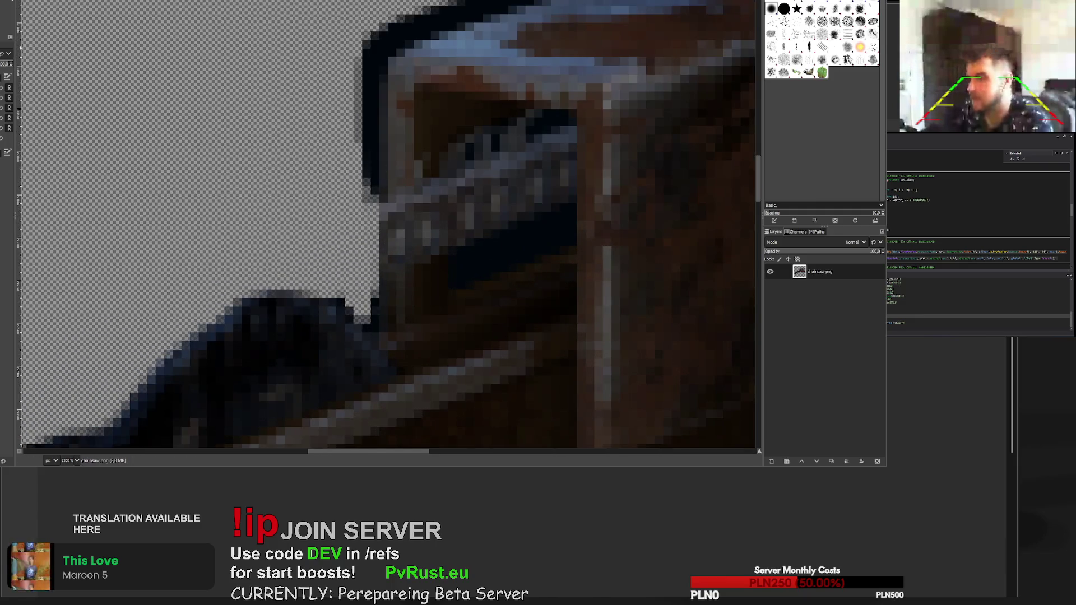
- Heal the light fringe down the housing's left edge from a clean sampled source
{"action": "key", "text": "h"}
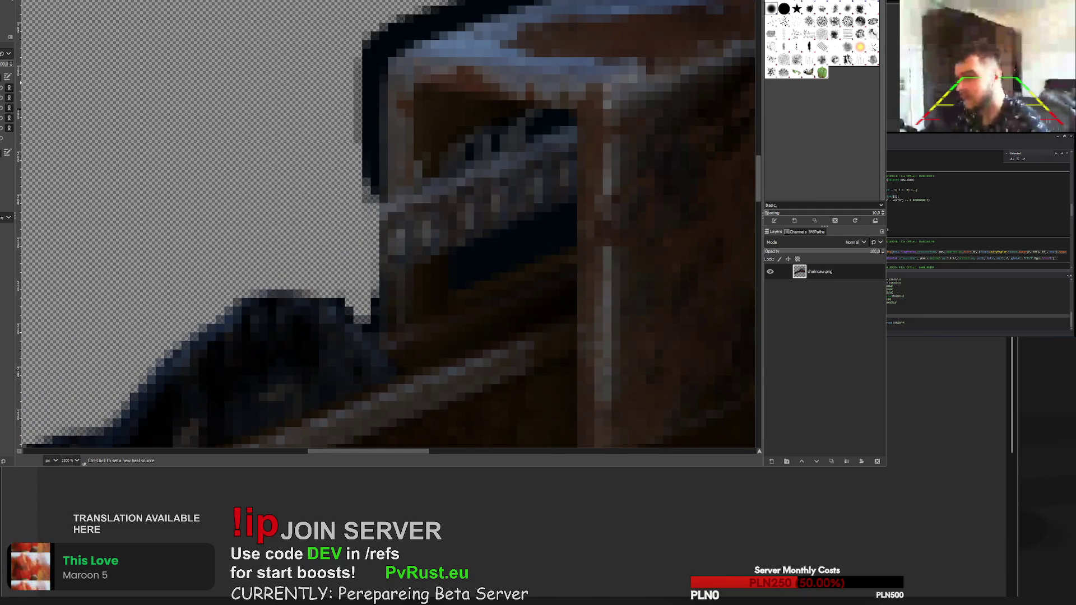
{"action": "left_click", "coordinate": [399, 131], "text": "ctrl"}
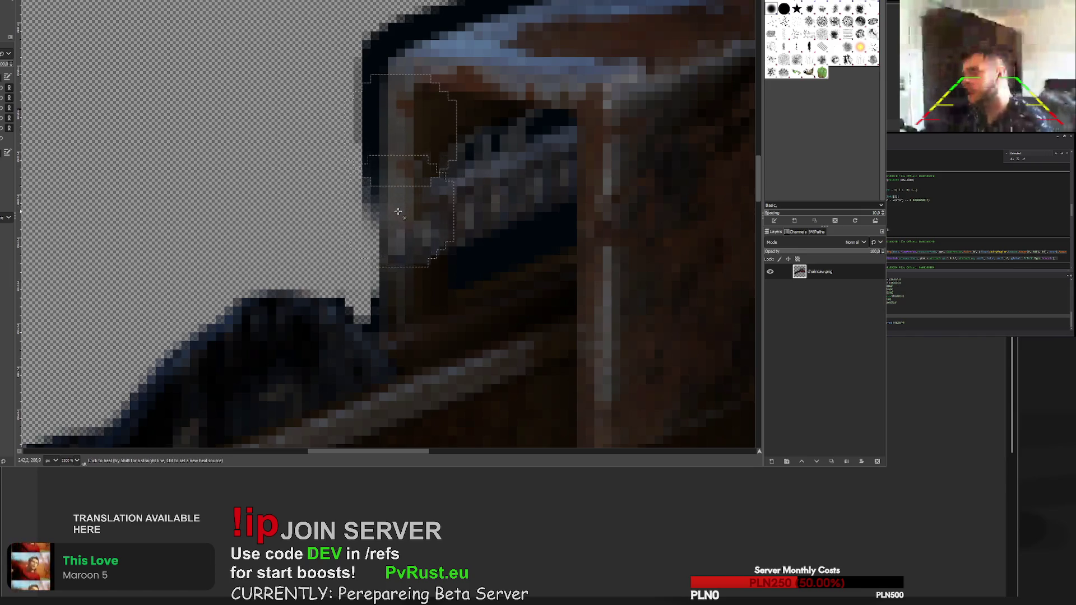
{"action": "left_click", "coordinate": [399, 276]}
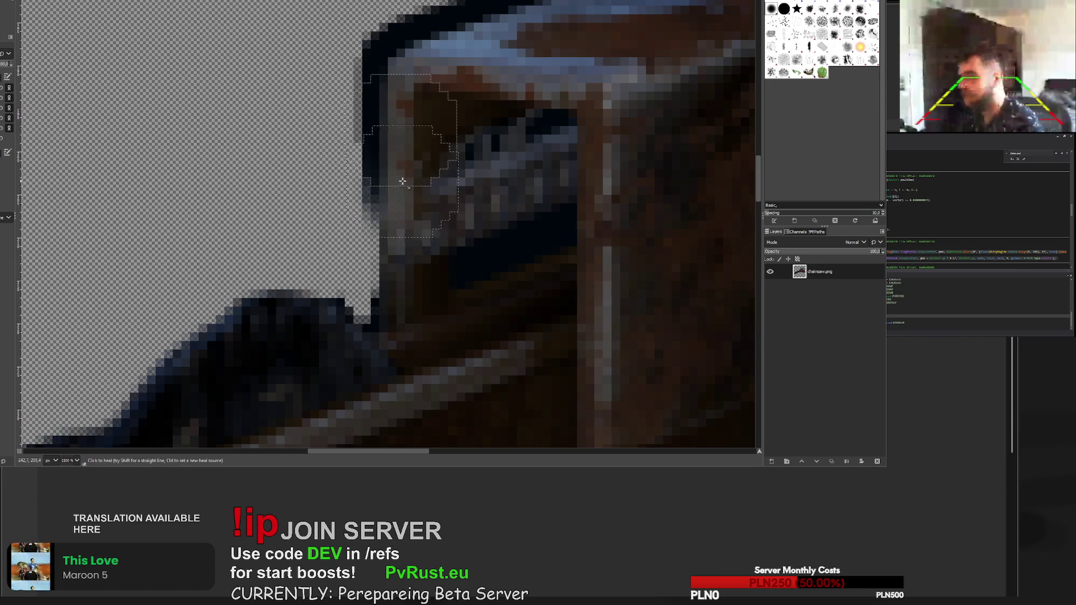
{"action": "left_click_drag", "start_coordinate": [401, 236], "coordinate": [395, 282]}
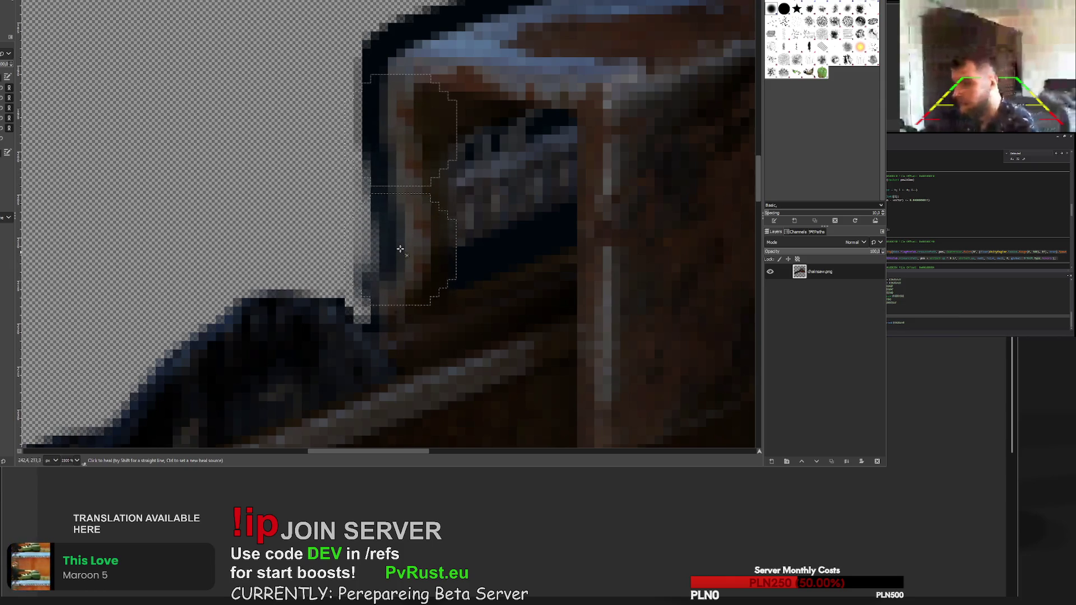
{"action": "left_click_drag", "start_coordinate": [394, 222], "coordinate": [399, 204]}
{"action": "scroll", "coordinate": [395, 248], "scroll_direction": "down", "scroll_amount": 3}
{"action": "scroll", "coordinate": [440, 281], "scroll_direction": "up", "scroll_amount": 4}
{"action": "scroll", "coordinate": [443, 178], "scroll_direction": "down", "scroll_amount": 3}
- Resample nearby sources and heal the dark cap and corner blemishes to reddish-brown
{"action": "left_click", "coordinate": [466, 228], "text": "ctrl"}
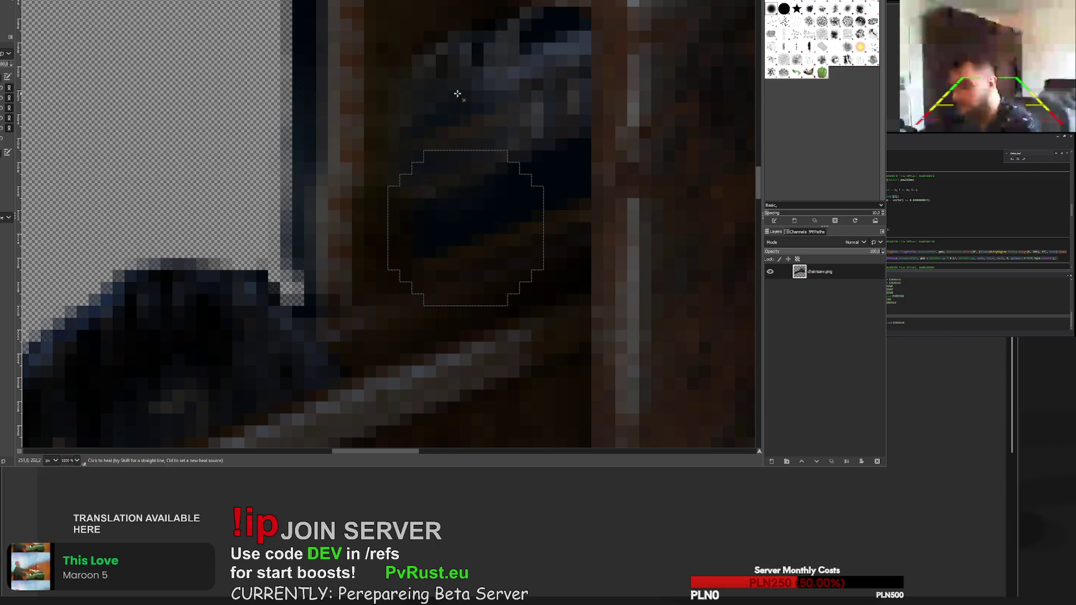
{"action": "scroll", "coordinate": [520, 112], "scroll_direction": "up", "scroll_amount": 3}
{"action": "mouse_move", "coordinate": [523, 189]}
{"action": "left_mouse_down"}
{"action": "mouse_move", "coordinate": [544, 180]}
{"action": "mouse_move", "coordinate": [546, 209]}
{"action": "mouse_move", "coordinate": [531, 211]}
{"action": "left_mouse_up"}
{"action": "left_click", "coordinate": [469, 225], "text": "ctrl"}
{"action": "scroll", "coordinate": [469, 240], "scroll_direction": "down", "scroll_amount": 10}
{"action": "scroll", "coordinate": [490, 272], "scroll_direction": "up", "scroll_amount": 3}
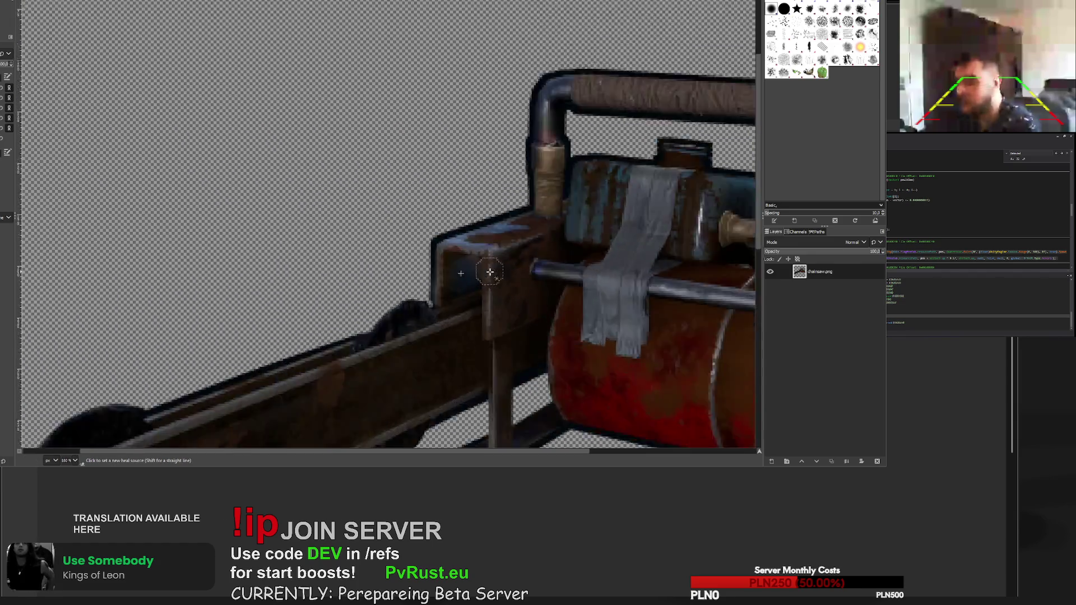
{"action": "scroll", "coordinate": [490, 273], "scroll_direction": "up", "scroll_amount": 3}
{"action": "scroll", "coordinate": [442, 267], "scroll_direction": "up", "scroll_amount": 5}
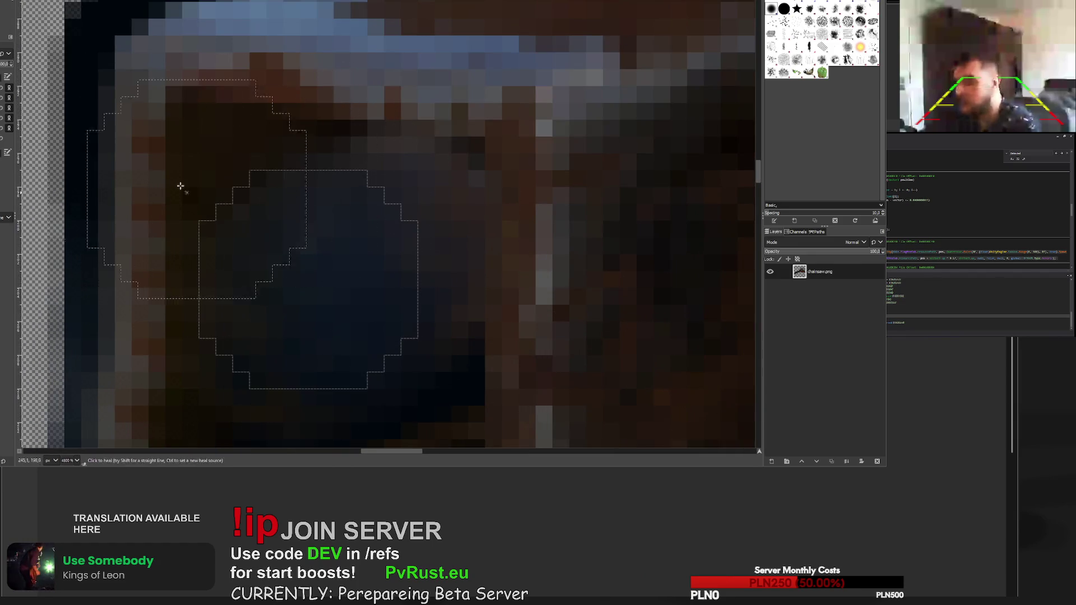
{"action": "left_click", "coordinate": [275, 163], "text": "ctrl"}
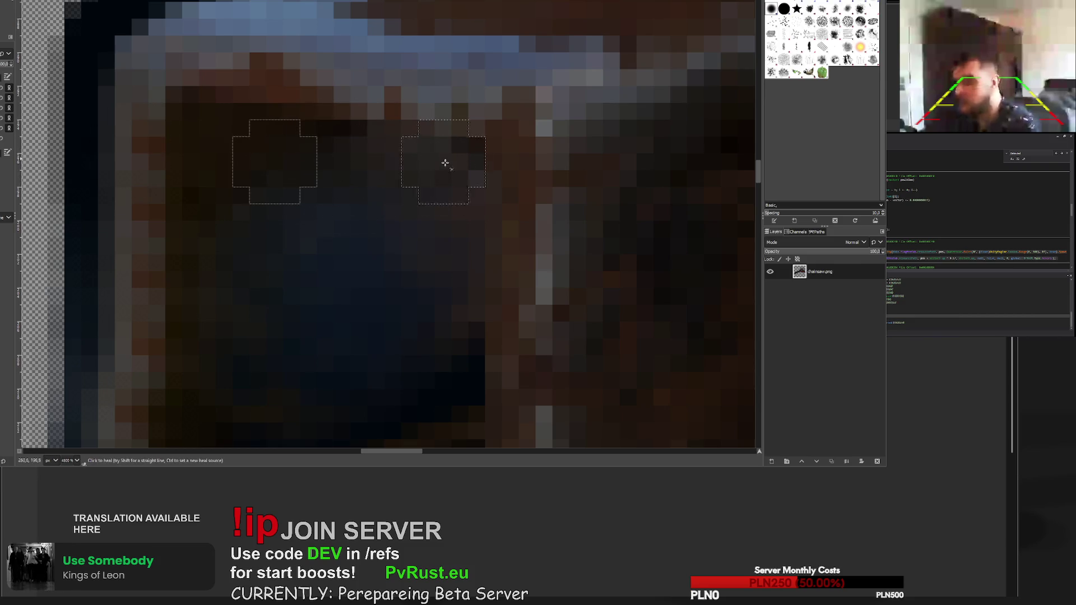
{"action": "left_click", "coordinate": [465, 280]}
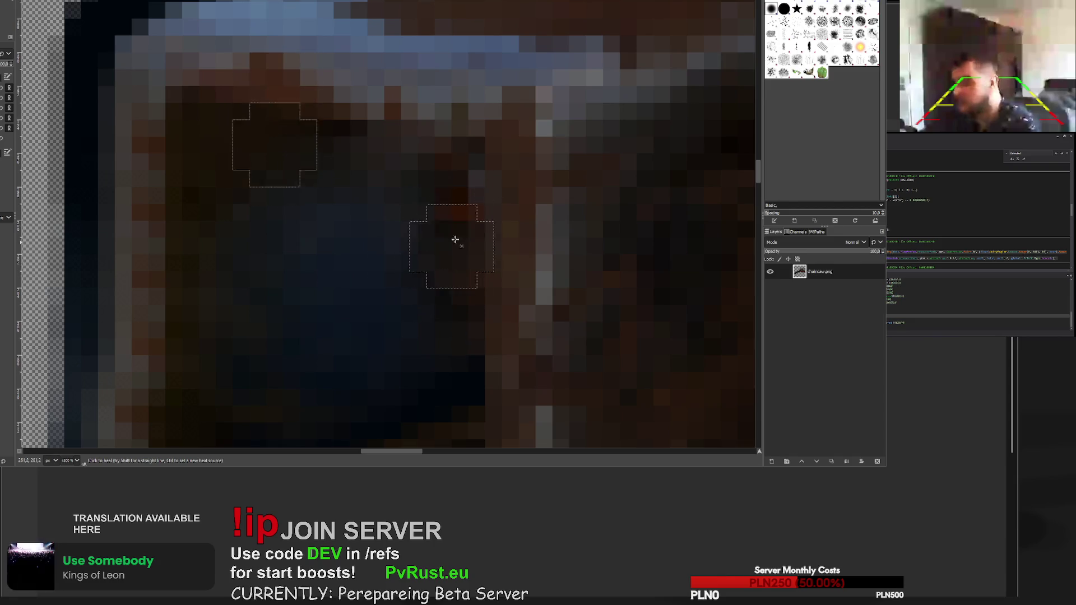
{"action": "left_click", "coordinate": [437, 168]}
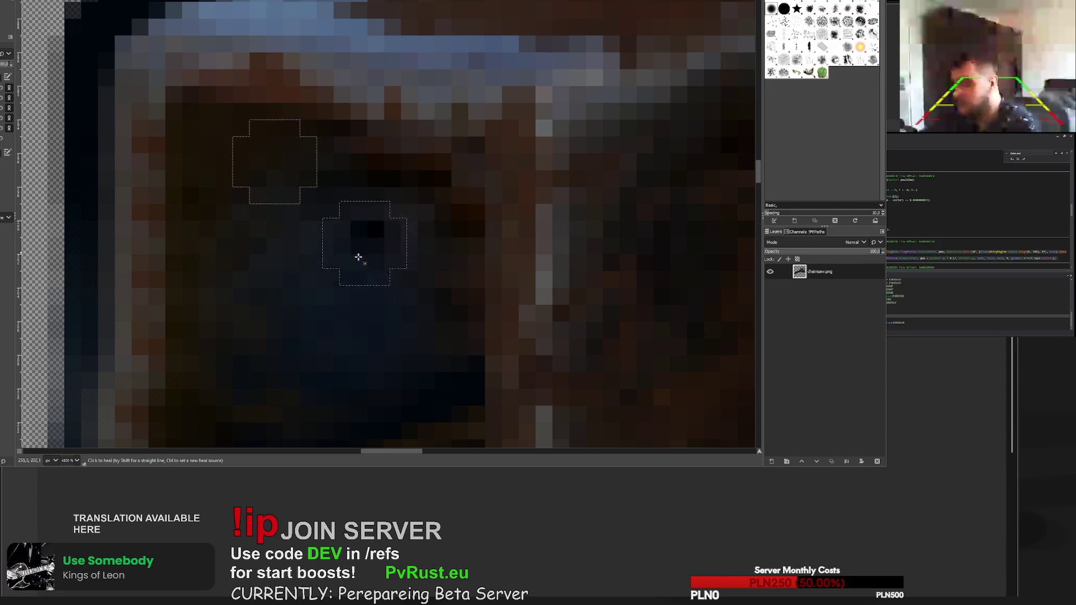
{"action": "scroll", "coordinate": [384, 375], "scroll_direction": "down", "scroll_amount": 5}
{"action": "scroll", "coordinate": [414, 392], "scroll_direction": "down", "scroll_amount": 4}
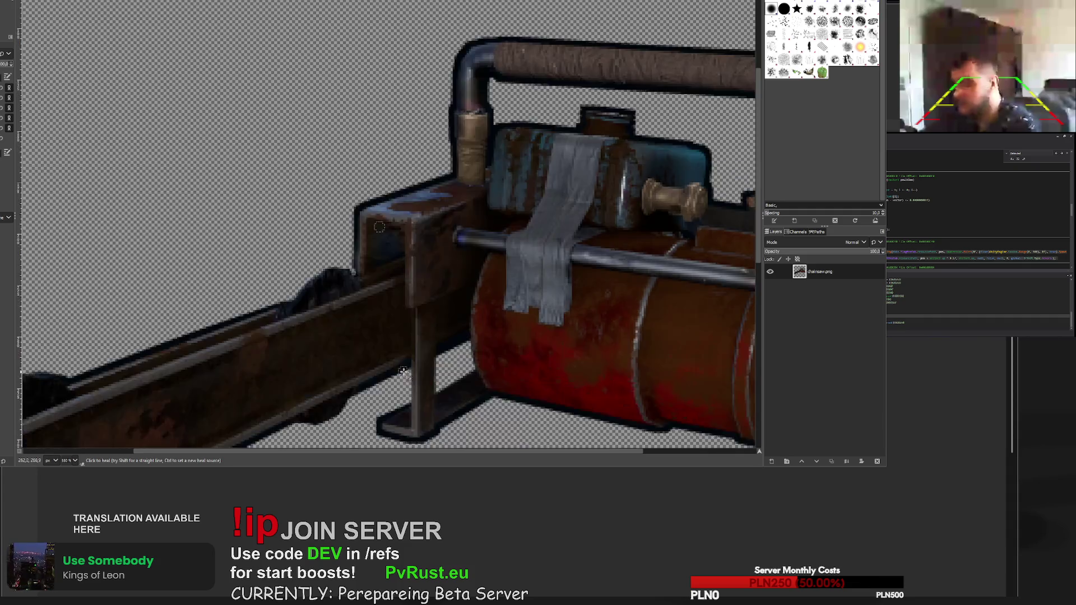
{"action": "scroll", "coordinate": [428, 248], "scroll_direction": "down", "scroll_amount": 1}
- Heal the stray grey pixels on the bar's top edge beside the sprocket from a bar-edge source
{"action": "key", "text": "r"}
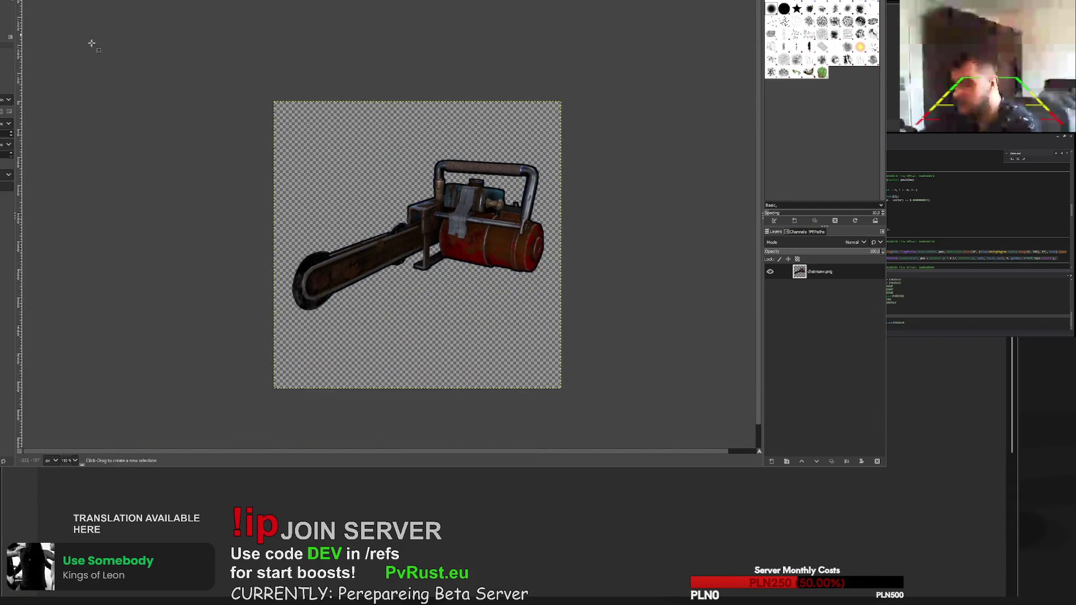
{"action": "scroll", "coordinate": [225, 126], "scroll_direction": "down", "scroll_amount": 2}
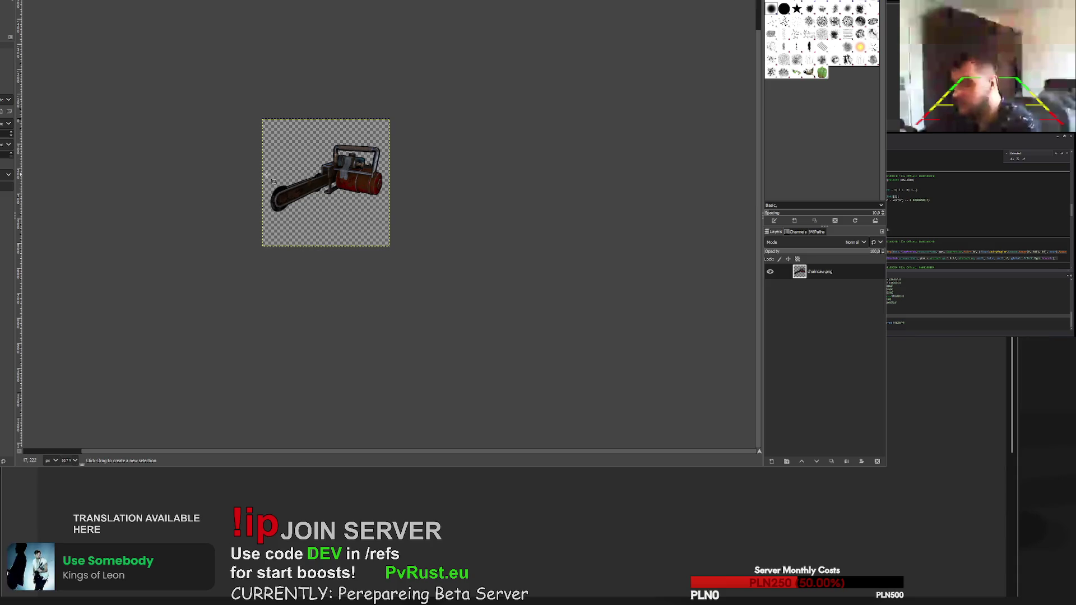
{"action": "scroll", "coordinate": [315, 155], "scroll_direction": "up", "scroll_amount": 7}
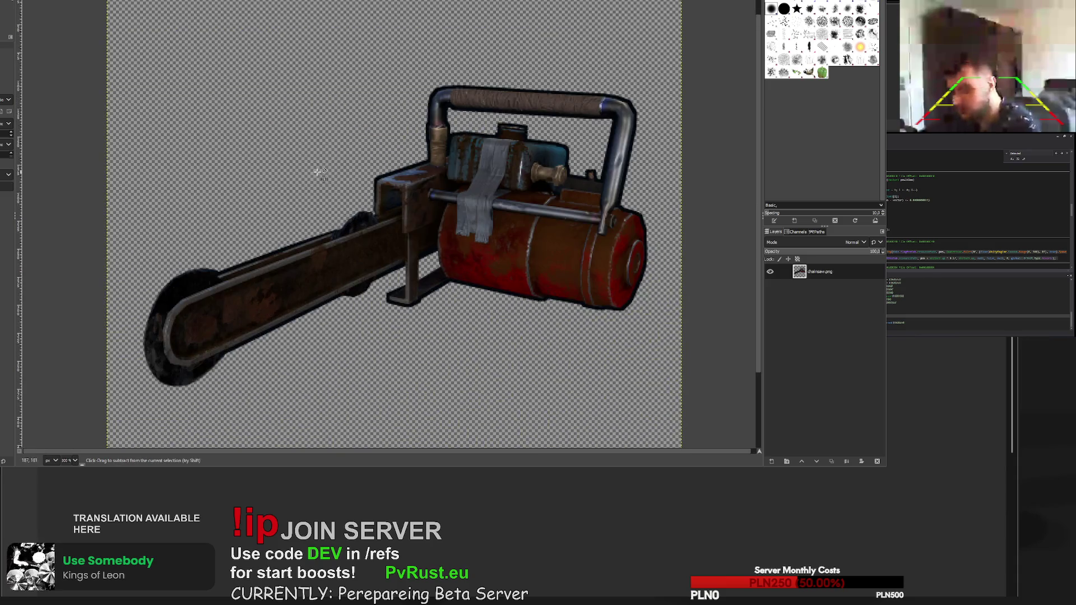
{"action": "scroll", "coordinate": [337, 236], "scroll_direction": "up", "scroll_amount": 2}
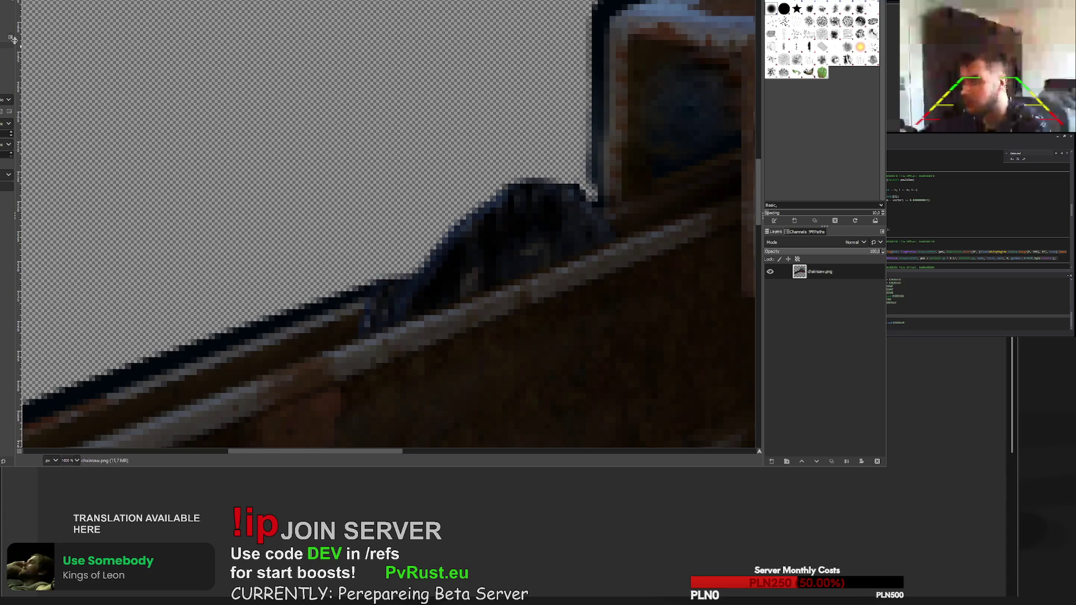
{"action": "key", "text": "h"}
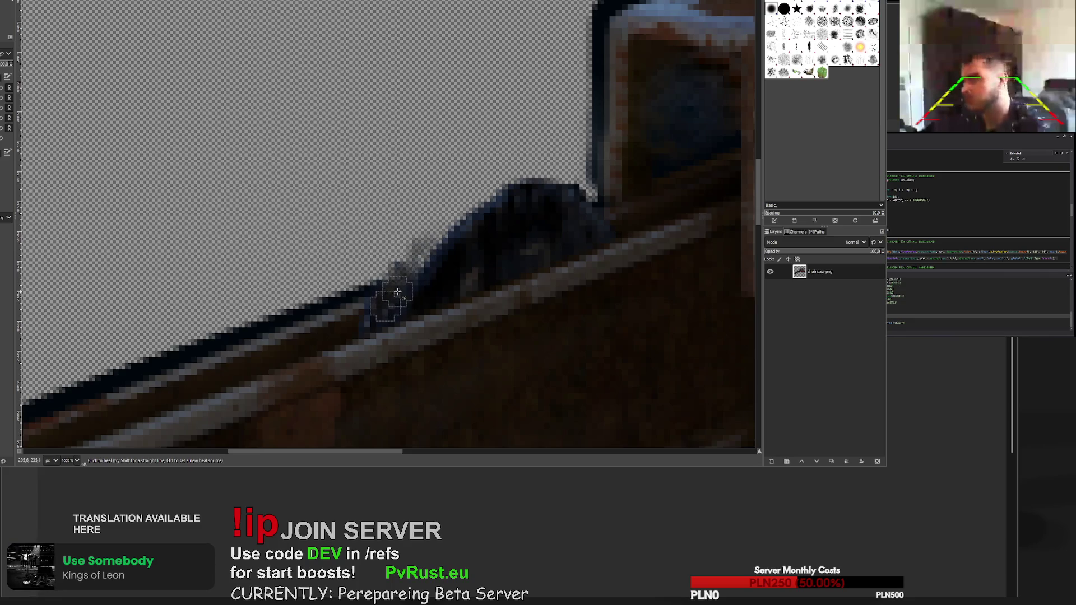
{"action": "left_click", "coordinate": [385, 307], "text": "ctrl"}
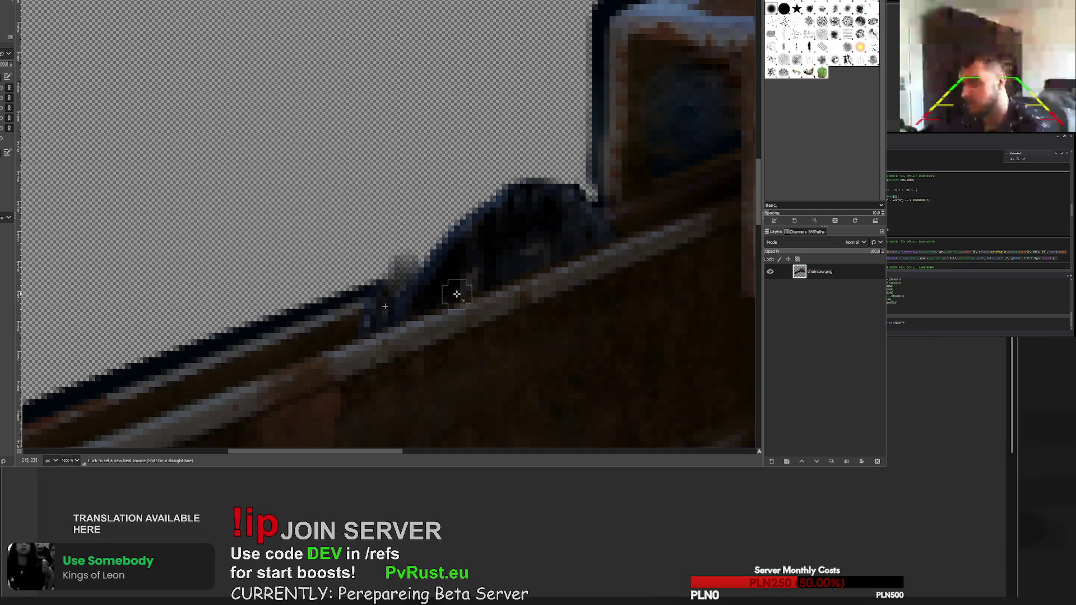
{"action": "scroll", "coordinate": [456, 292], "scroll_direction": "down", "scroll_amount": 6}
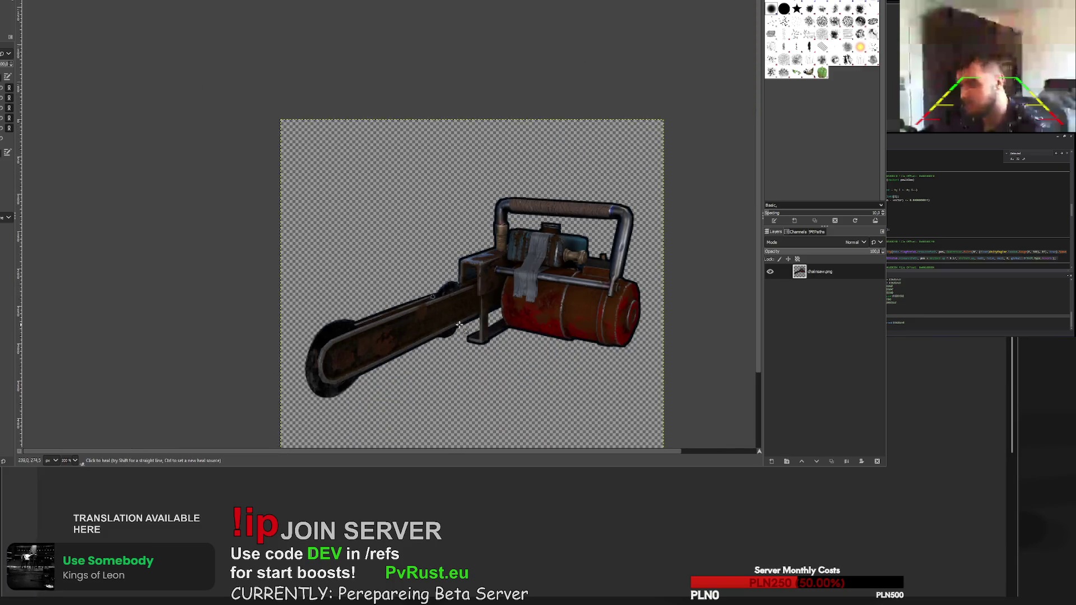
{"action": "scroll", "coordinate": [460, 325], "scroll_direction": "up", "scroll_amount": 6}
{"action": "key", "text": "shift+e"}
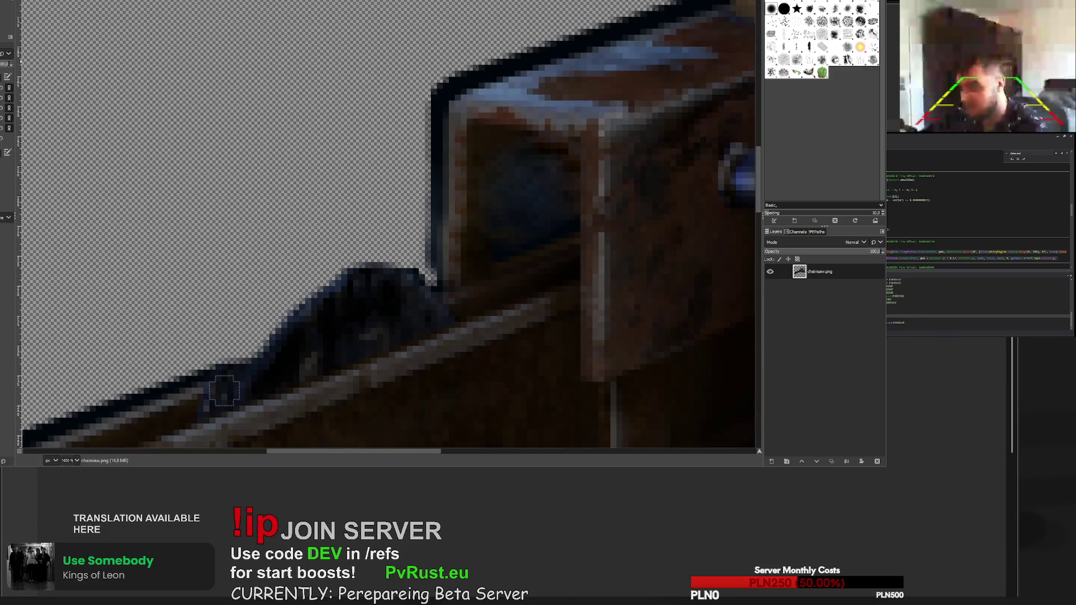
- Erase stray pixels off the sprocket edge and paint dark pixels to fill its gaps
{"action": "left_click_drag", "start_coordinate": [413, 266], "coordinate": [409, 265]}
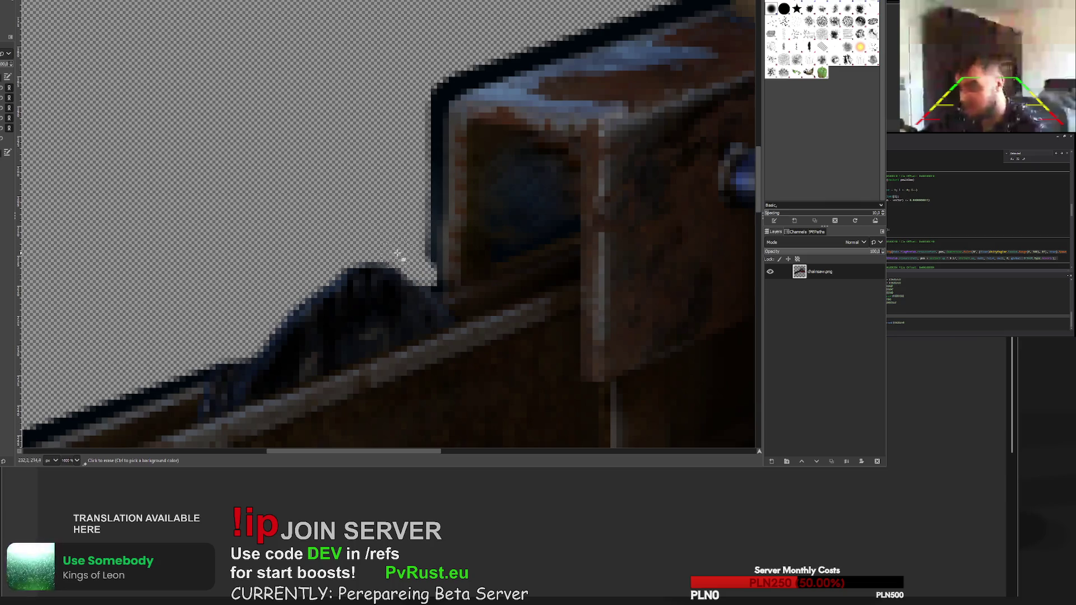
{"action": "scroll", "coordinate": [374, 252], "scroll_direction": "down", "scroll_amount": 6}
{"action": "scroll", "coordinate": [401, 340], "scroll_direction": "up", "scroll_amount": 3}
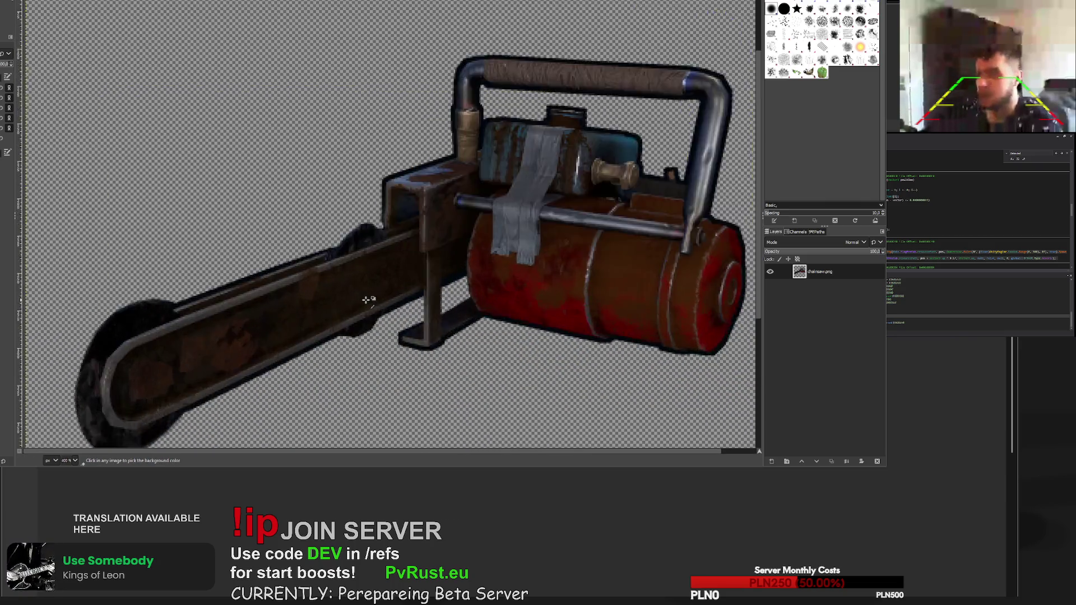
{"action": "scroll", "coordinate": [313, 221], "scroll_direction": "up", "scroll_amount": 2}
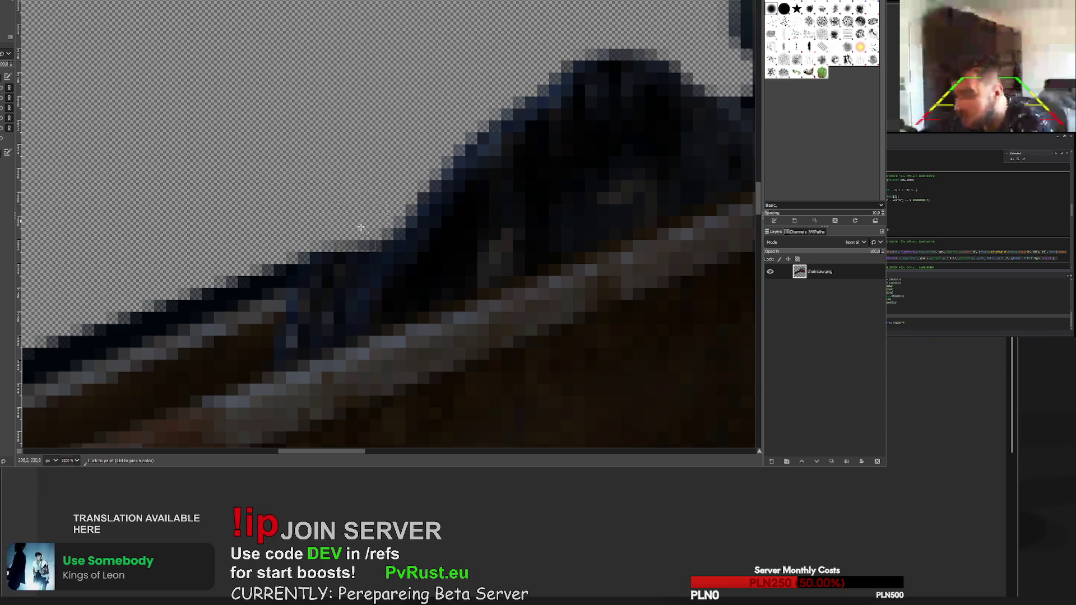
{"action": "left_click_drag", "start_coordinate": [349, 271], "coordinate": [346, 246]}
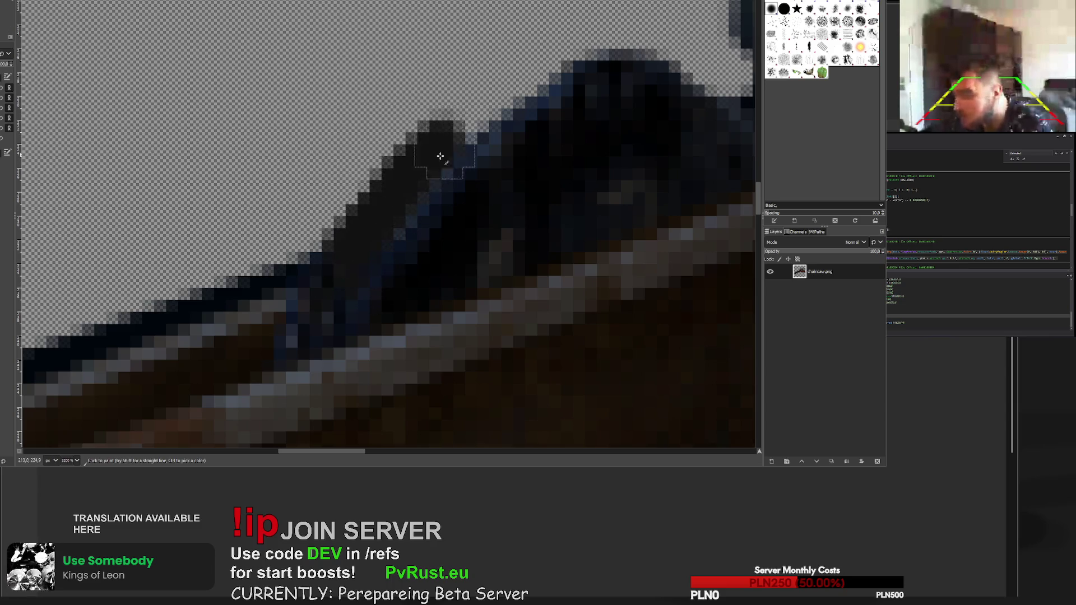
{"action": "scroll", "coordinate": [416, 238], "scroll_direction": "down", "scroll_amount": 10}
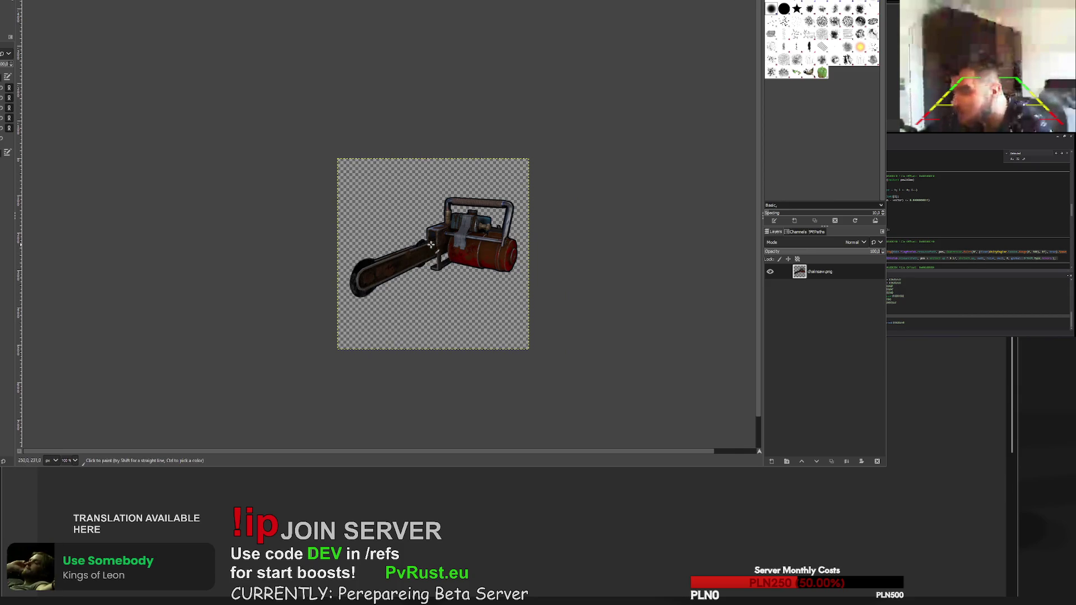
{"action": "scroll", "coordinate": [445, 243], "scroll_direction": "up", "scroll_amount": 4}
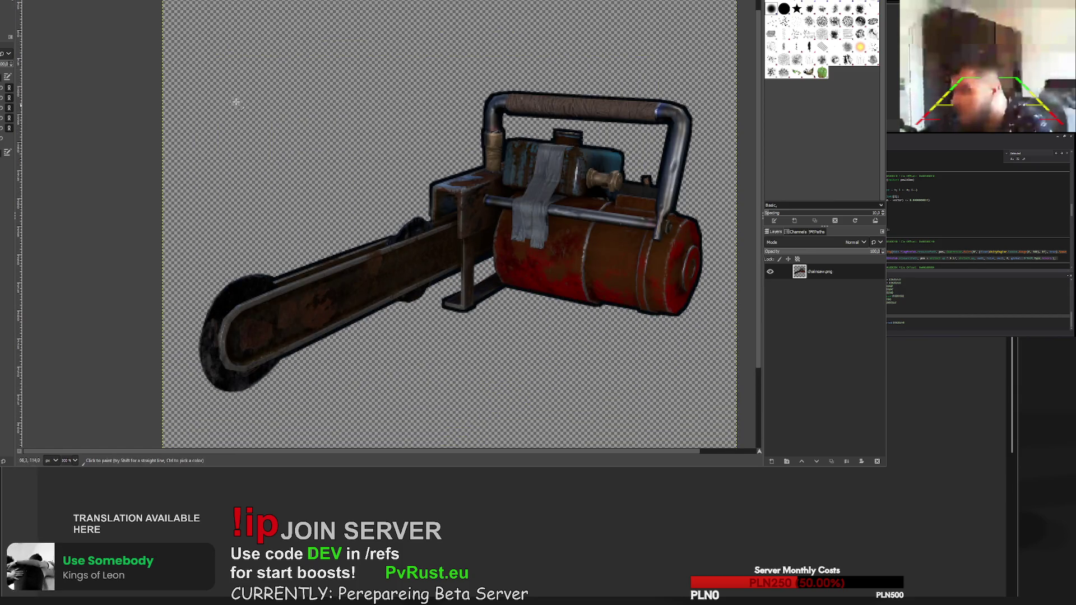
- Trace a free-select polygon around the bar, following the bracket and the body's curve
{"action": "key", "text": "f"}
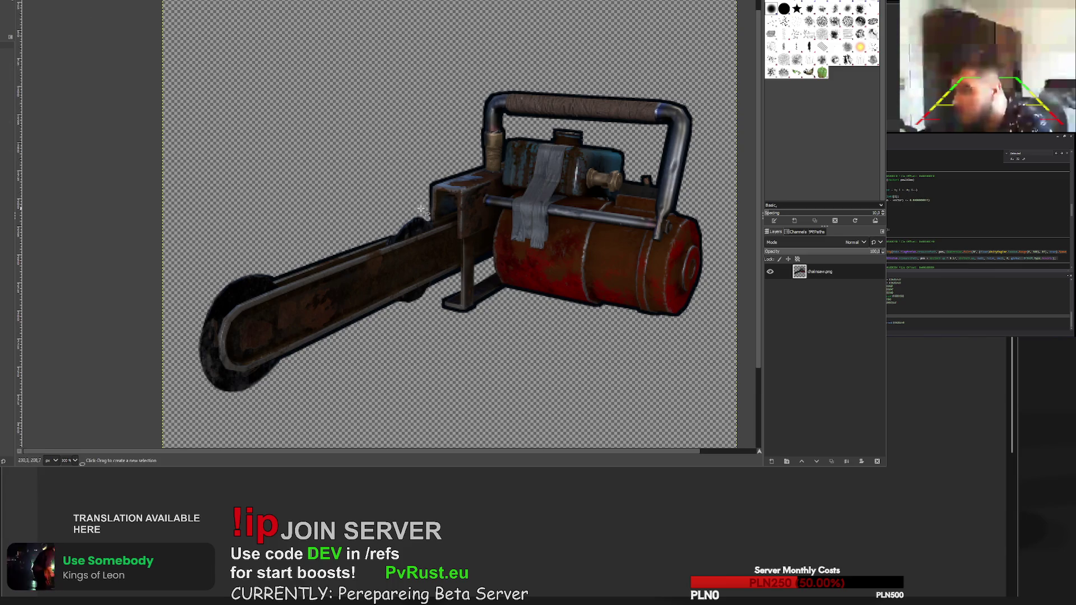
{"action": "scroll", "coordinate": [429, 217], "scroll_direction": "up", "scroll_amount": 3}
{"action": "left_click", "coordinate": [428, 221]}
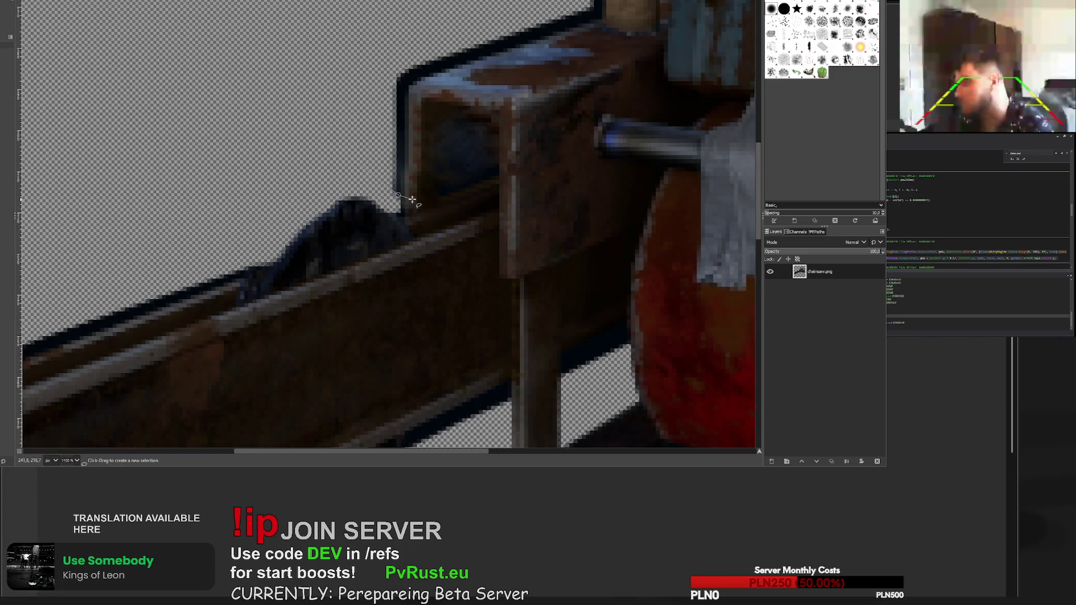
{"action": "scroll", "coordinate": [409, 197], "scroll_direction": "up", "scroll_amount": 3}
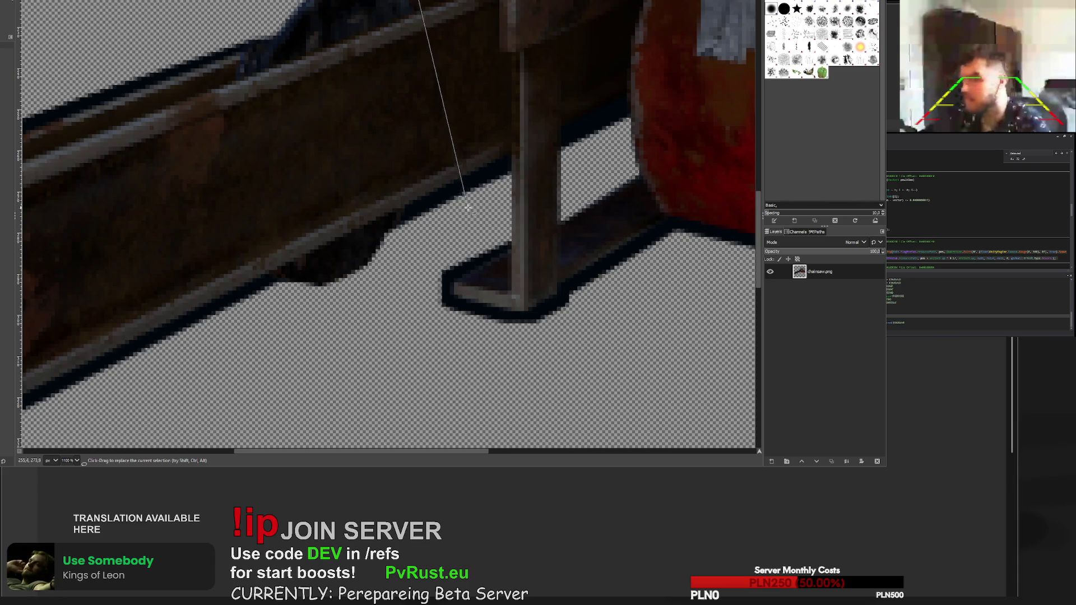
{"action": "scroll", "coordinate": [504, 165], "scroll_direction": "down", "scroll_amount": 4}
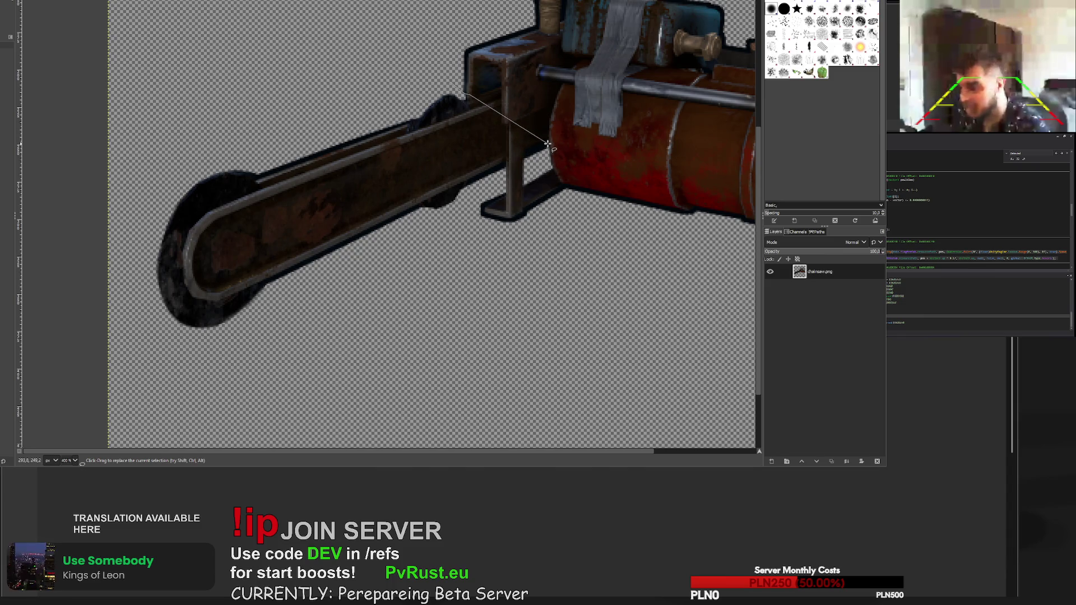
{"action": "left_click", "coordinate": [548, 151]}
{"action": "scroll", "coordinate": [548, 154], "scroll_direction": "up", "scroll_amount": 3}
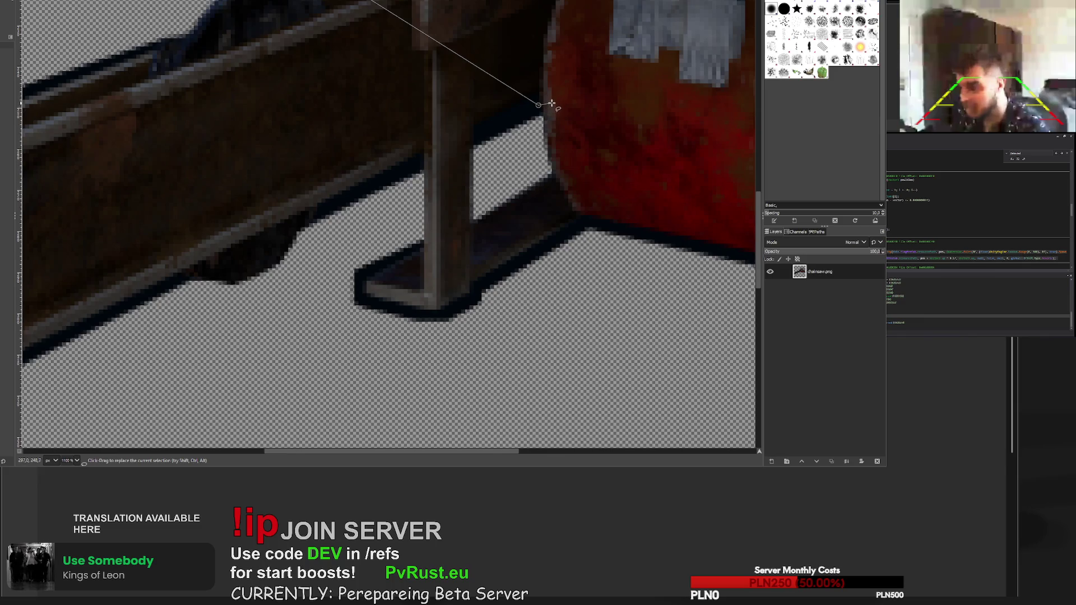
{"action": "left_click", "coordinate": [572, 196]}
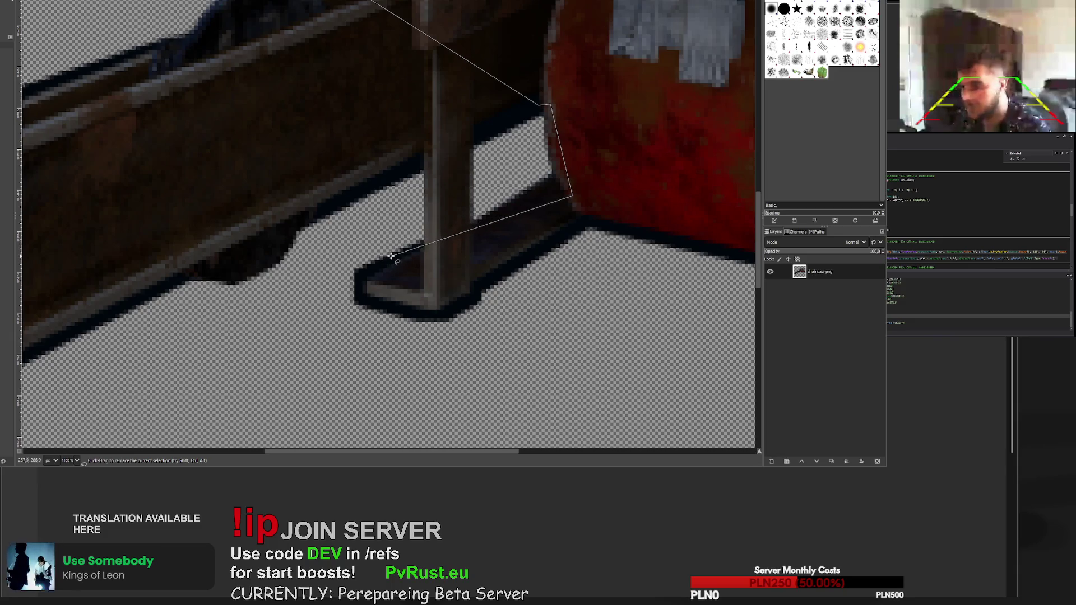
{"action": "key", "text": "2"}
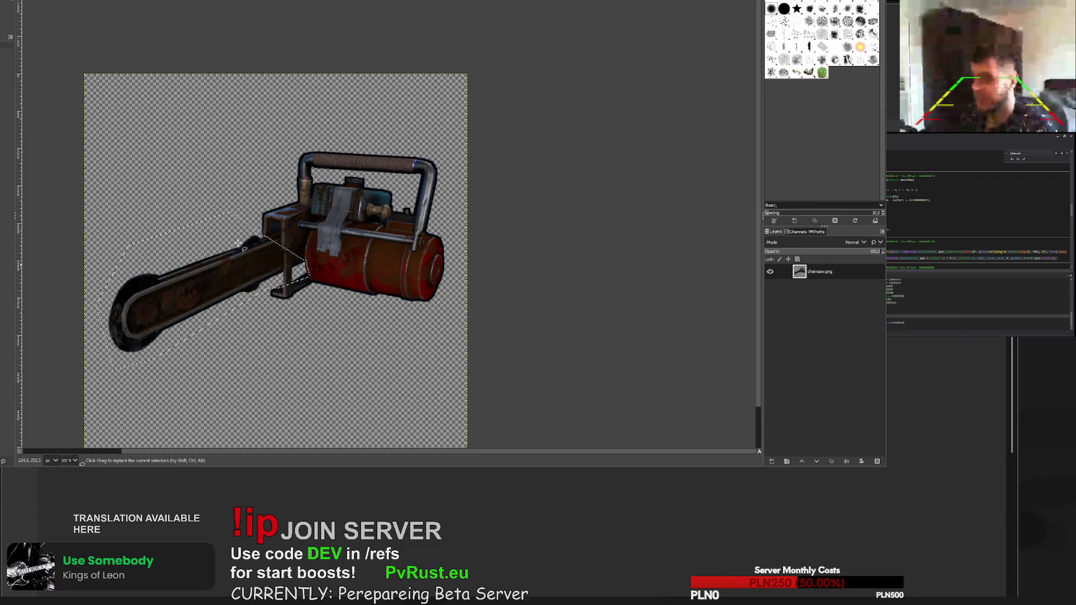
- Copy the selected bar pixels and paste them as a new Pasted Layer
{"action": "key", "text": "ctrl+x"}
{"action": "key", "text": "ctrl+z"}
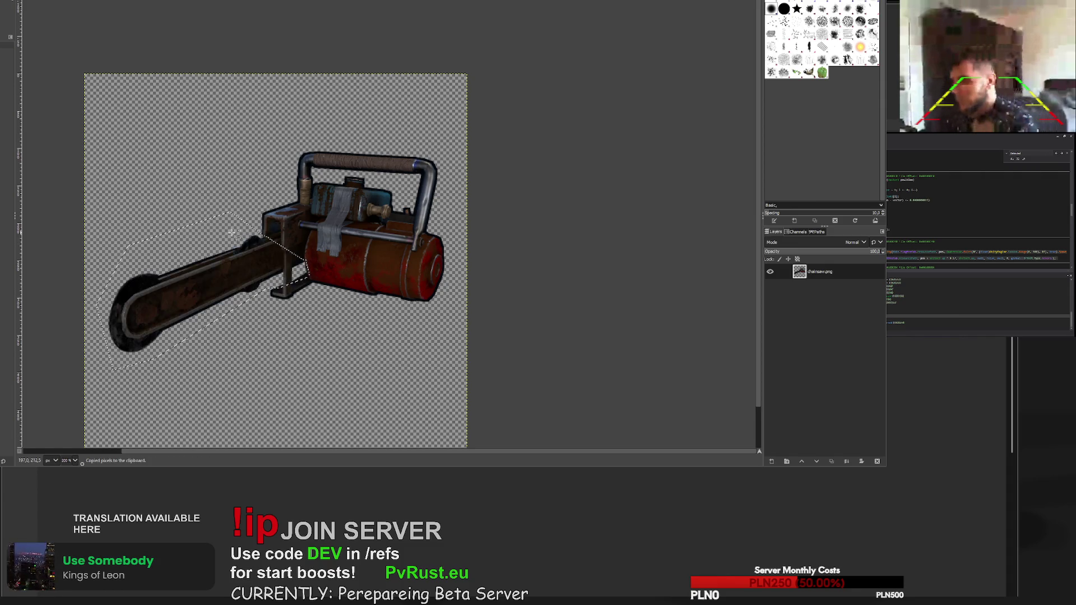
{"action": "key", "text": "ctrl+c"}
{"action": "key", "text": "ctrl+v"}
{"action": "scroll", "coordinate": [213, 276], "scroll_direction": "up", "scroll_amount": 2}
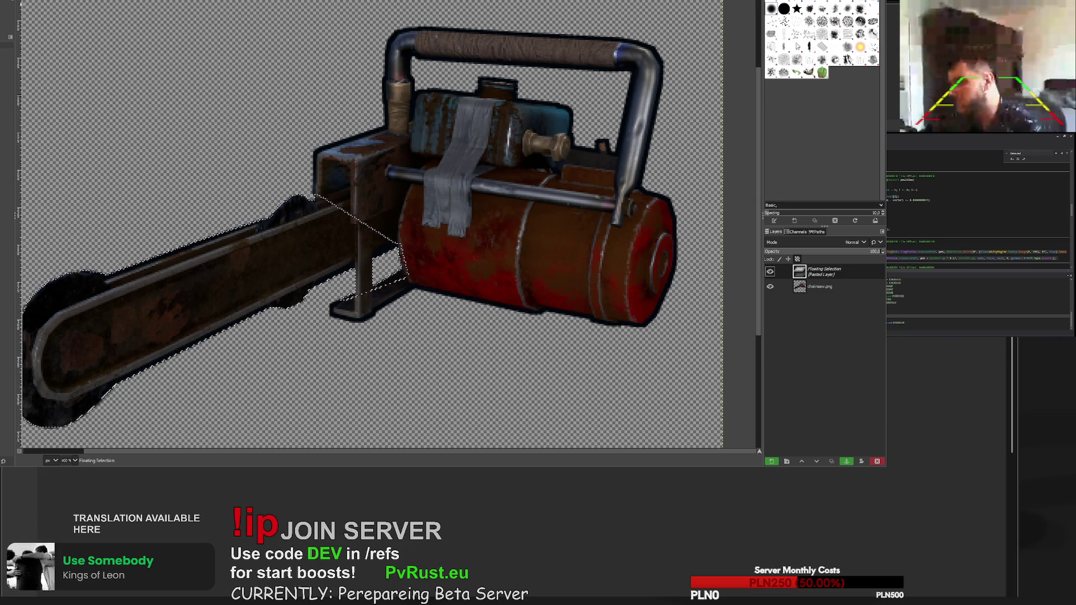
{"action": "key", "text": "shift+ctrl+n"}
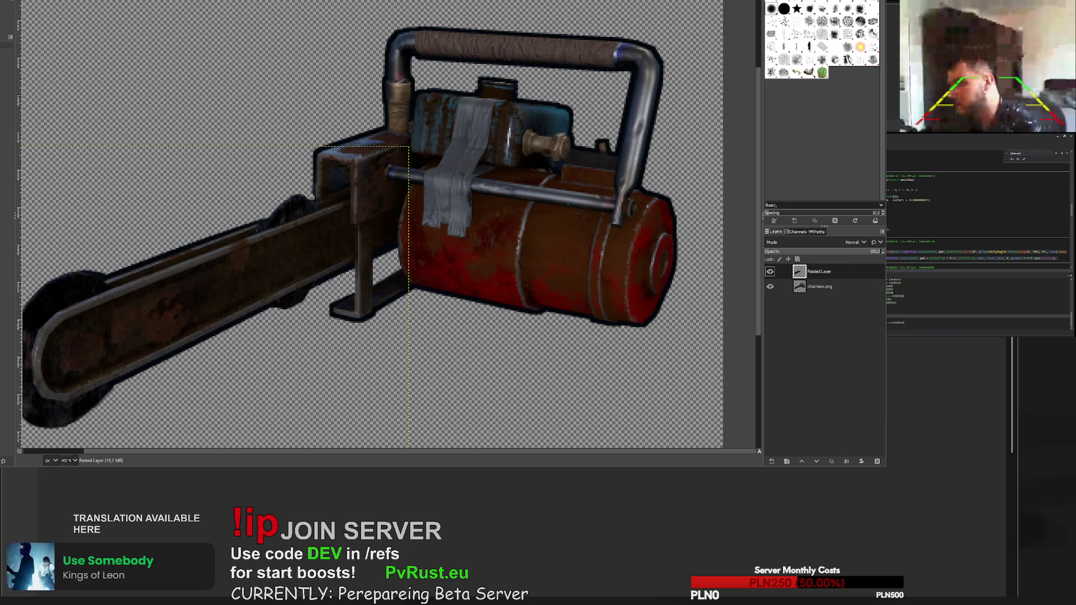
- Reshape the selection to outline the pasted bar and bracket
{"action": "left_click", "coordinate": [481, 340]}
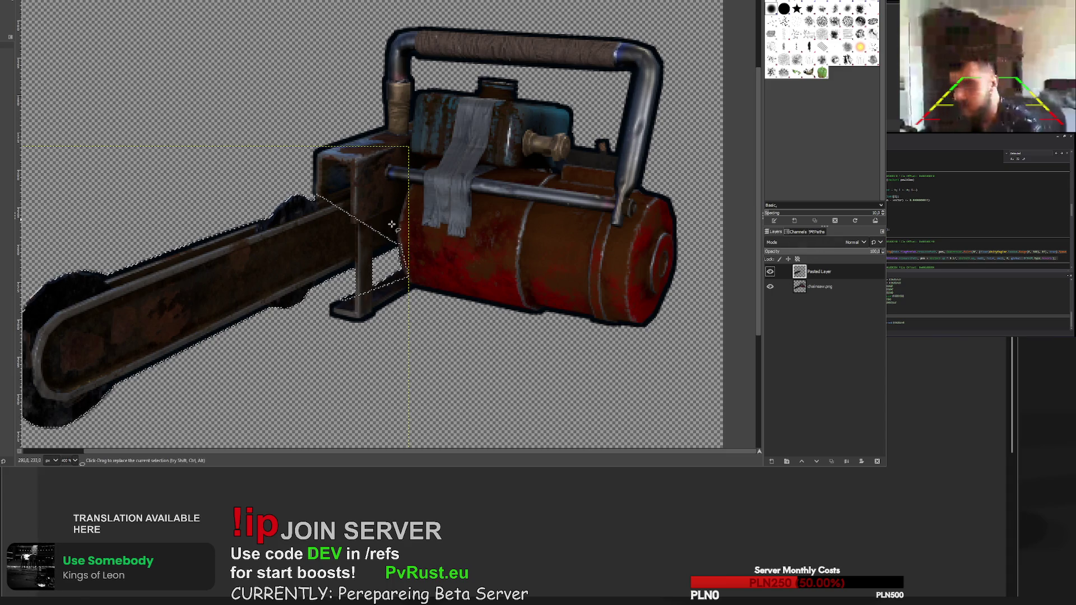
{"action": "left_click", "coordinate": [481, 346]}
{"action": "left_click", "coordinate": [353, 245]}
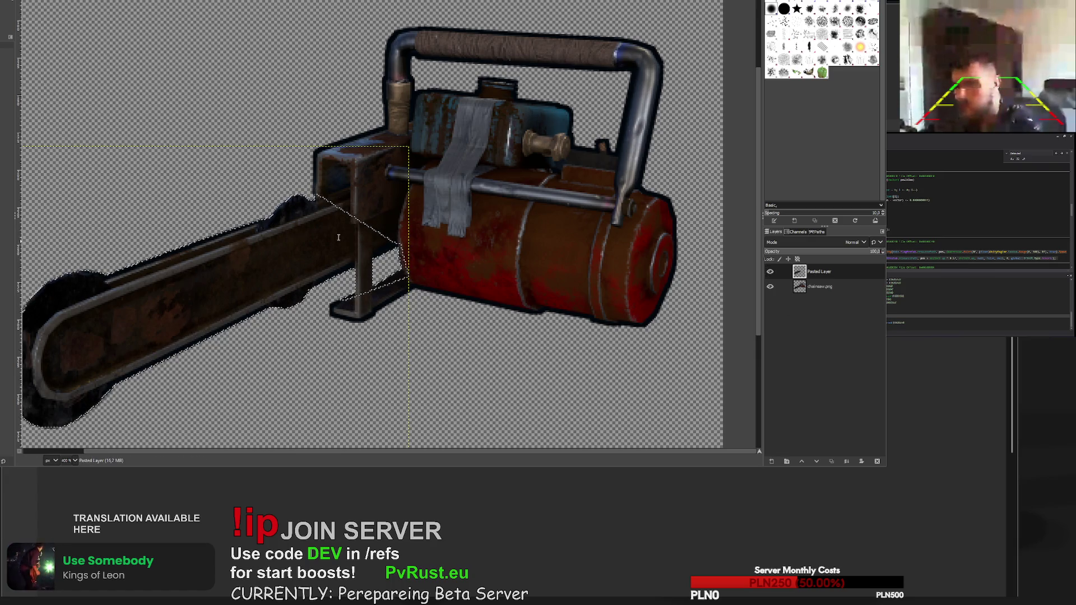
{"action": "left_click", "coordinate": [370, 282]}
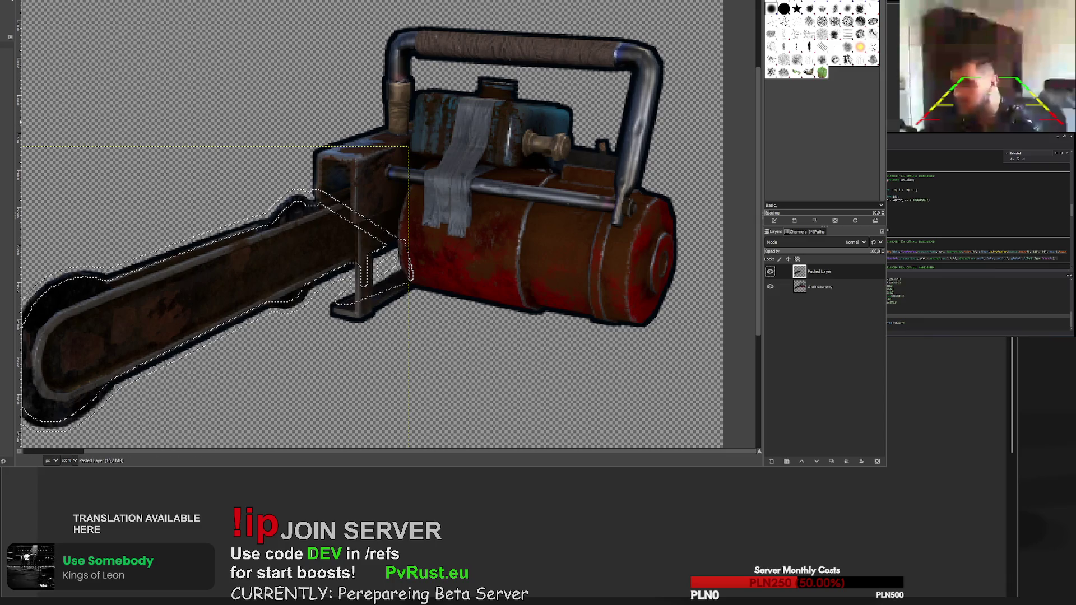
- Move Pasted Layer below chainsaw.png and darken the bar's upper and lower edges
{"action": "key", "text": "p"}
{"action": "left_click_drag", "start_coordinate": [819, 271], "coordinate": [818, 293]}
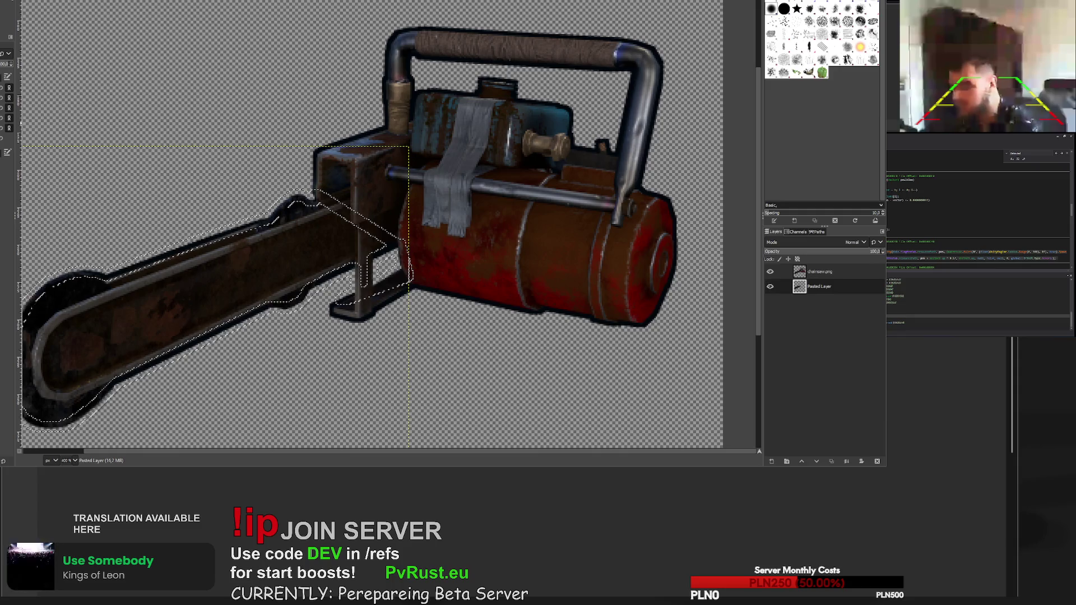
{"action": "left_click_drag", "start_coordinate": [259, 231], "coordinate": [39, 292]}
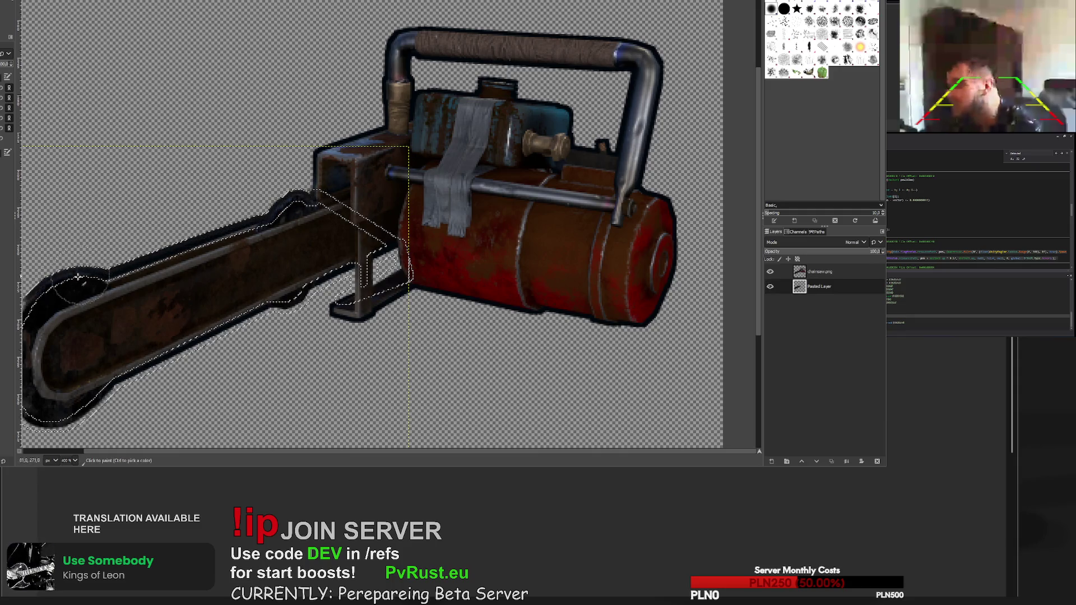
{"action": "scroll", "coordinate": [30, 311], "scroll_direction": "down", "scroll_amount": 2}
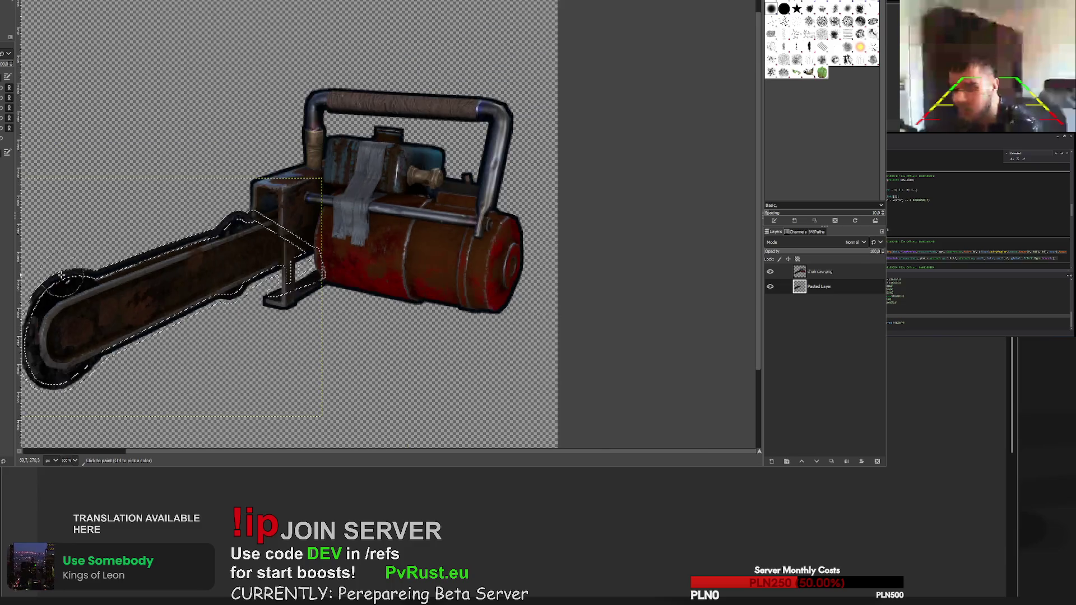
{"action": "mouse_move", "coordinate": [31, 313]}
{"action": "left_mouse_down"}
{"action": "mouse_move", "coordinate": [53, 347]}
{"action": "mouse_move", "coordinate": [170, 289]}
{"action": "left_mouse_up"}
{"action": "scroll", "coordinate": [171, 286], "scroll_direction": "up", "scroll_amount": 5}
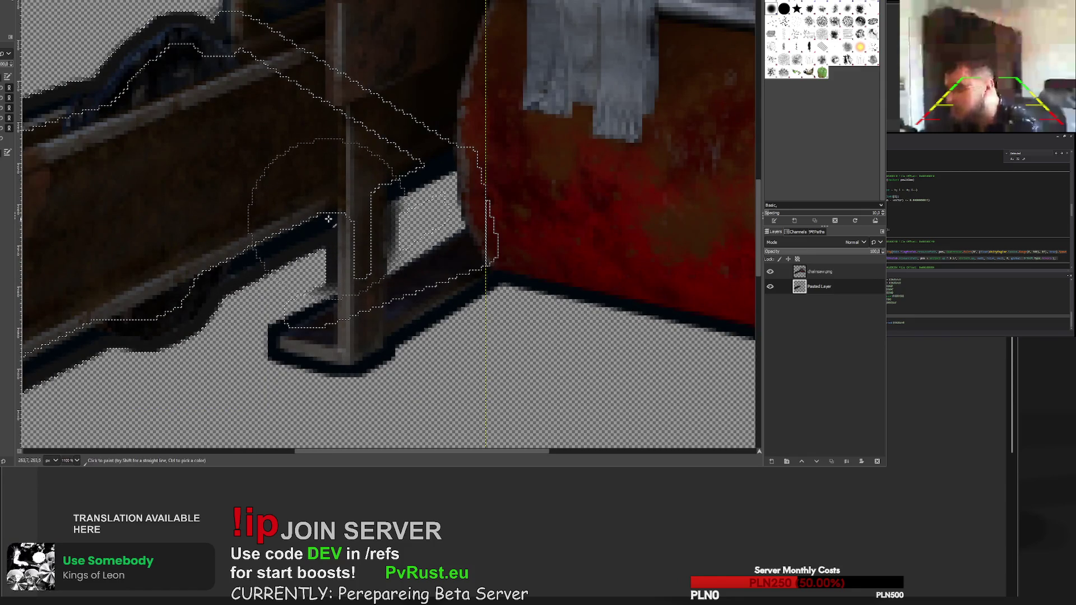
- Sample a colour from the image and paint over the transparent gap by the bracket
{"action": "key", "text": "ctrl"}
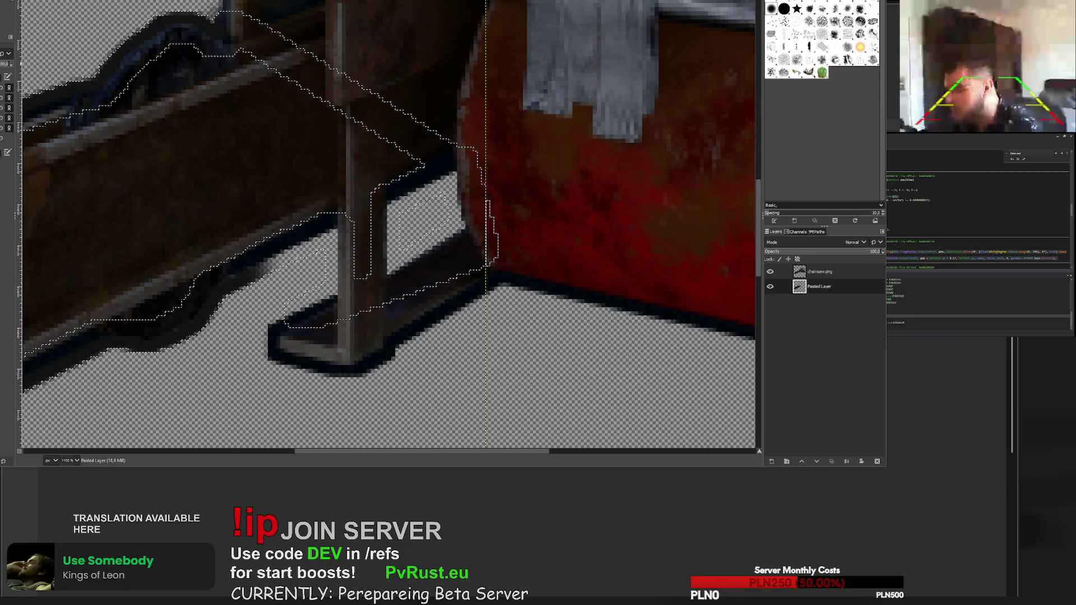
{"action": "mouse_move", "coordinate": [225, 233]}
{"action": "left_mouse_down"}
{"action": "mouse_move", "coordinate": [263, 250]}
{"action": "mouse_move", "coordinate": [348, 247]}
{"action": "mouse_move", "coordinate": [362, 292]}
{"action": "mouse_move", "coordinate": [385, 301]}
{"action": "left_mouse_up"}
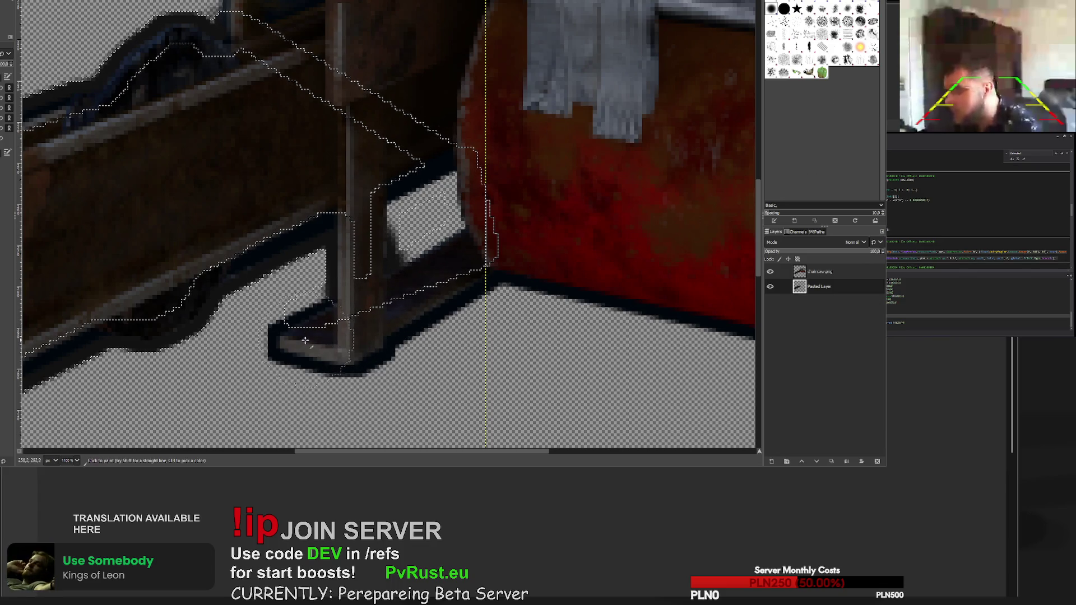
{"action": "mouse_move", "coordinate": [403, 258]}
{"action": "left_mouse_down"}
{"action": "mouse_move", "coordinate": [372, 241]}
{"action": "mouse_move", "coordinate": [387, 185]}
{"action": "left_mouse_up"}
{"action": "scroll", "coordinate": [299, 212], "scroll_direction": "up", "scroll_amount": 3}
{"action": "scroll", "coordinate": [298, 212], "scroll_direction": "down", "scroll_amount": 5, "text": "ctrl"}
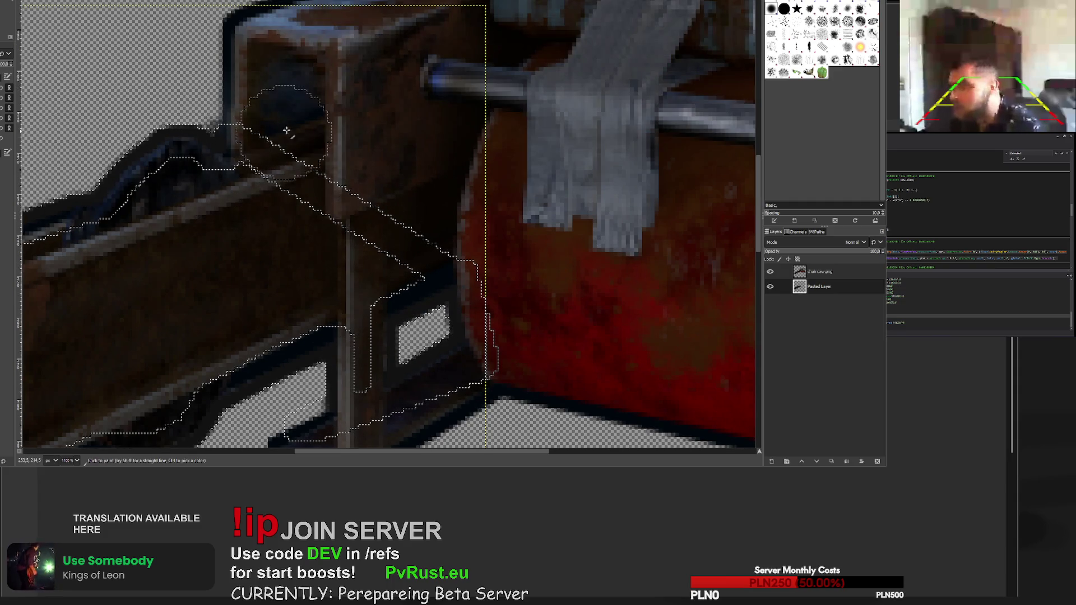
- Toggle Pasted Layer's visibility to compare, then make chainsaw.png the active layer
{"action": "key", "text": "r"}
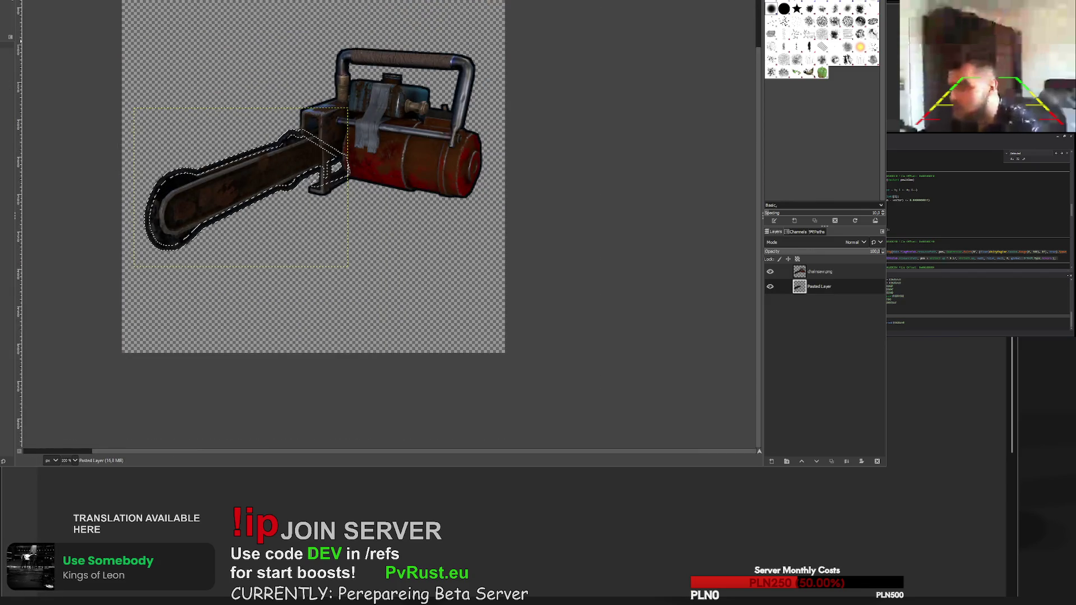
{"action": "scroll", "coordinate": [210, 66], "scroll_direction": "down", "scroll_amount": 3}
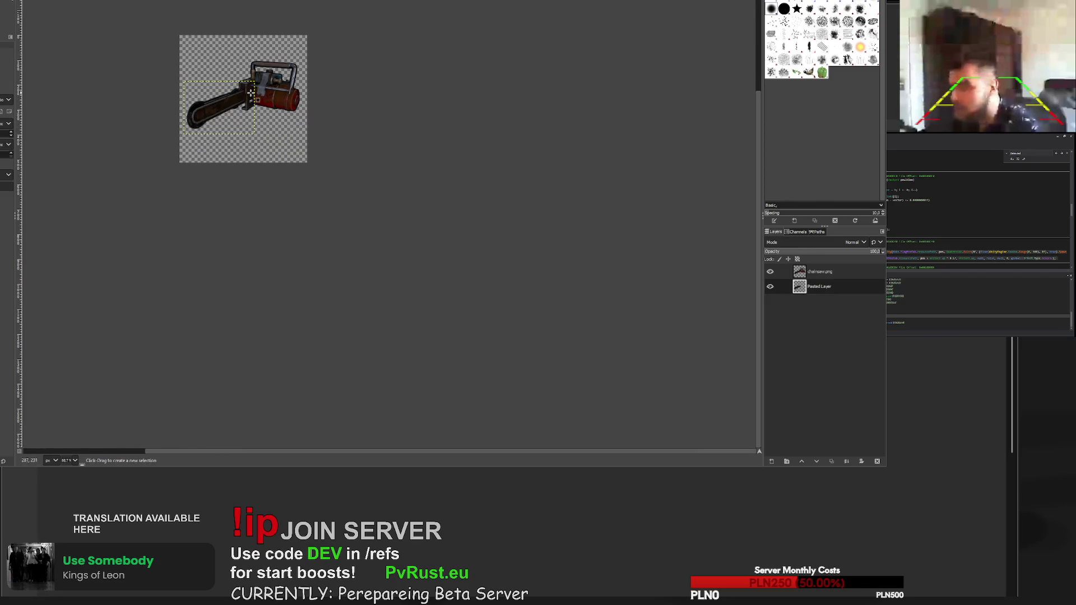
{"action": "scroll", "coordinate": [253, 93], "scroll_direction": "up", "scroll_amount": 5, "text": "ctrl"}
{"action": "scroll", "coordinate": [212, 98], "scroll_direction": "down", "scroll_amount": 4, "text": "ctrl"}
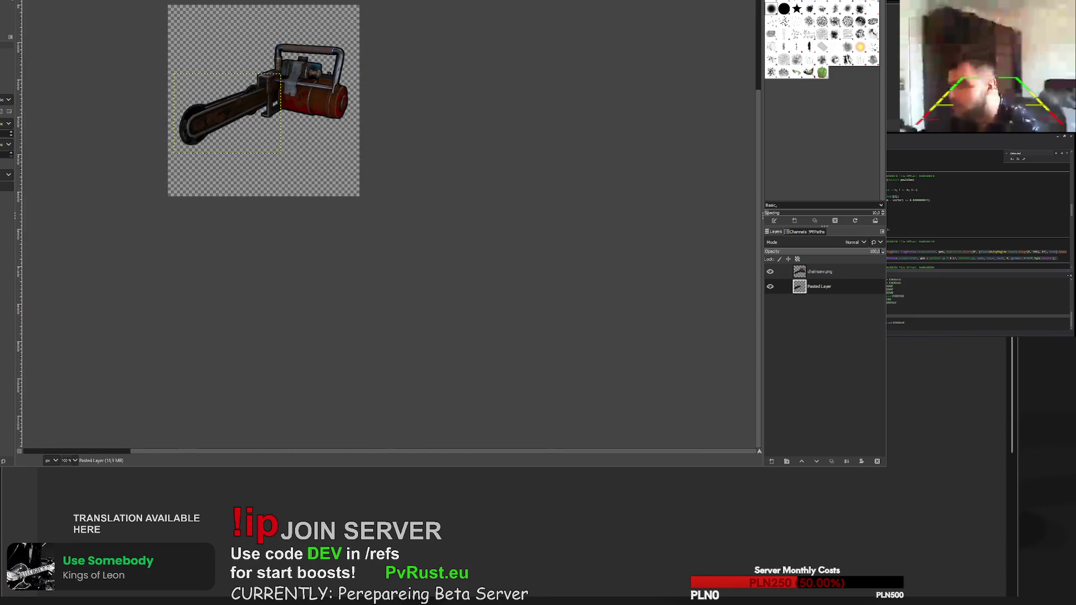
{"action": "left_click", "coordinate": [771, 289]}
{"action": "left_click", "coordinate": [771, 289]}
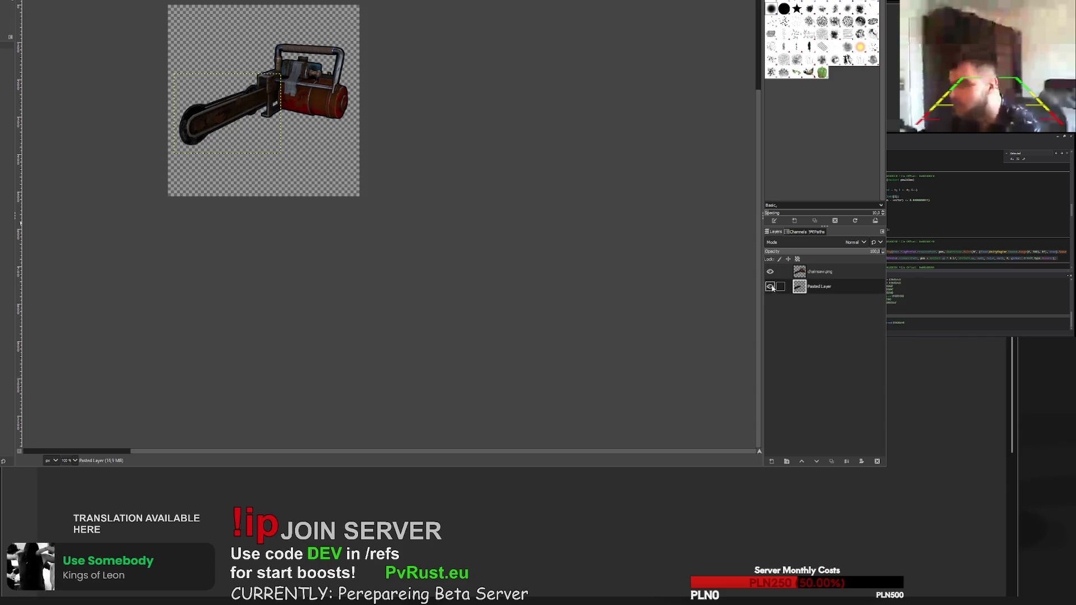
{"action": "left_click", "coordinate": [820, 272]}
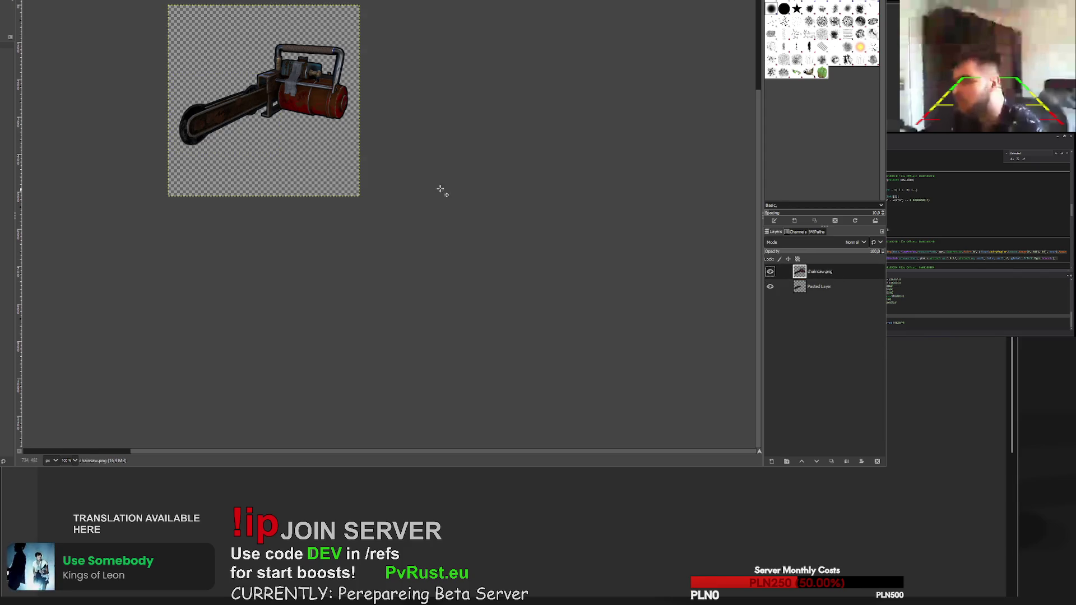
- Overwrite chainsaw.png with the export and move on to the blueprintbase.png image
{"action": "scroll", "coordinate": [281, 89], "scroll_direction": "up", "scroll_amount": 3}
{"action": "scroll", "coordinate": [271, 192], "scroll_direction": "up", "scroll_amount": 2, "text": "ctrl"}
{"action": "scroll", "coordinate": [288, 202], "scroll_direction": "down", "scroll_amount": 2, "text": "ctrl"}
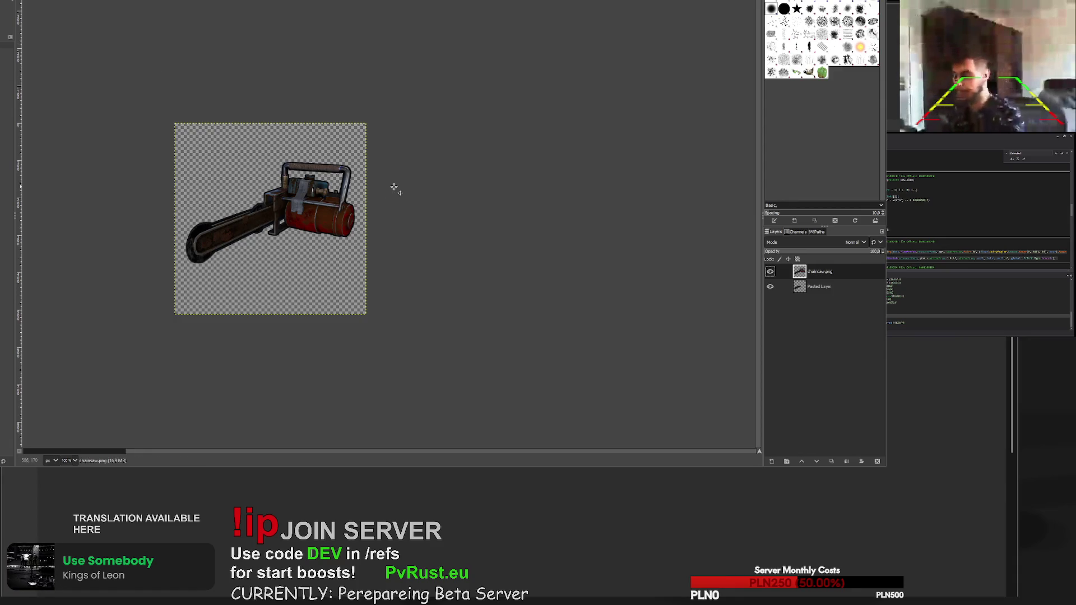
{"action": "key", "text": "ctrl+e"}
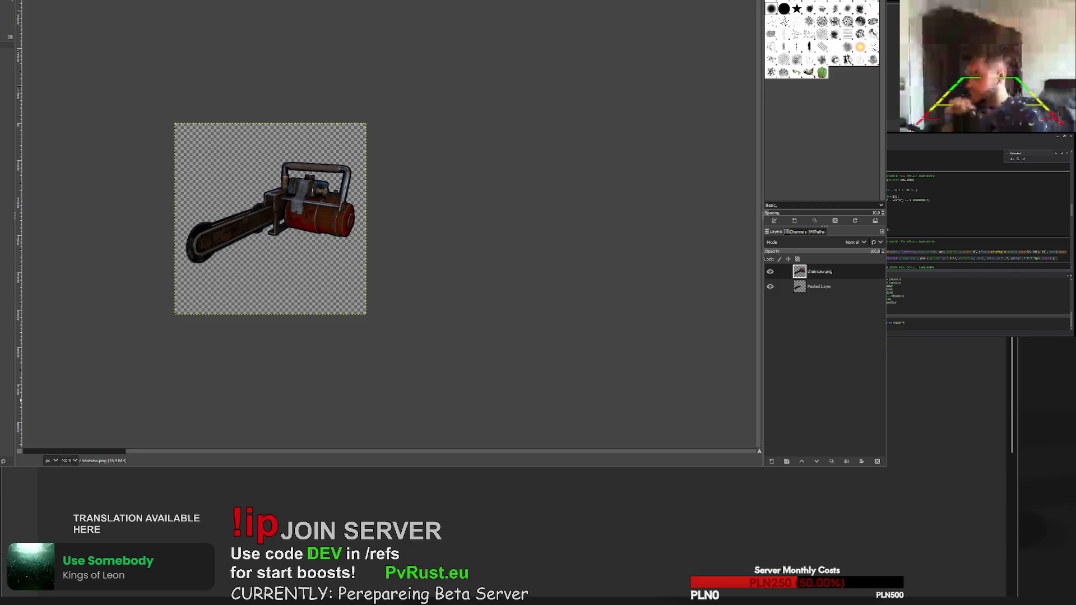
{"action": "key", "text": "ctrl+Page_Down"}
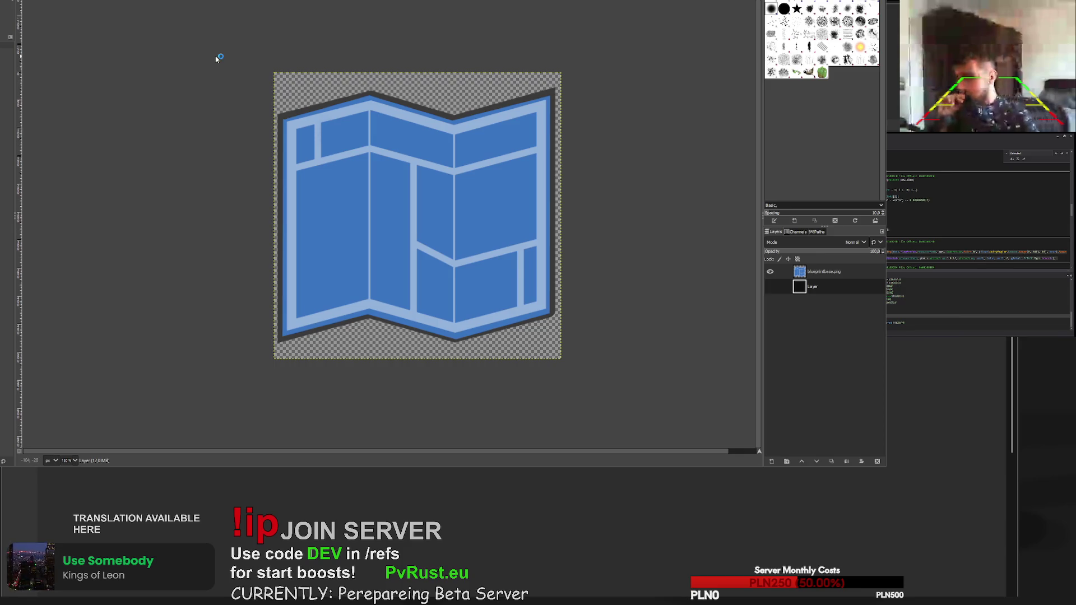
- In jackhammer.png, erase pixels around the edge of the handle loop's hole
{"action": "key", "text": "ctrl+Page_Down"}
{"action": "scroll", "coordinate": [404, 242], "scroll_direction": "up", "scroll_amount": 5}
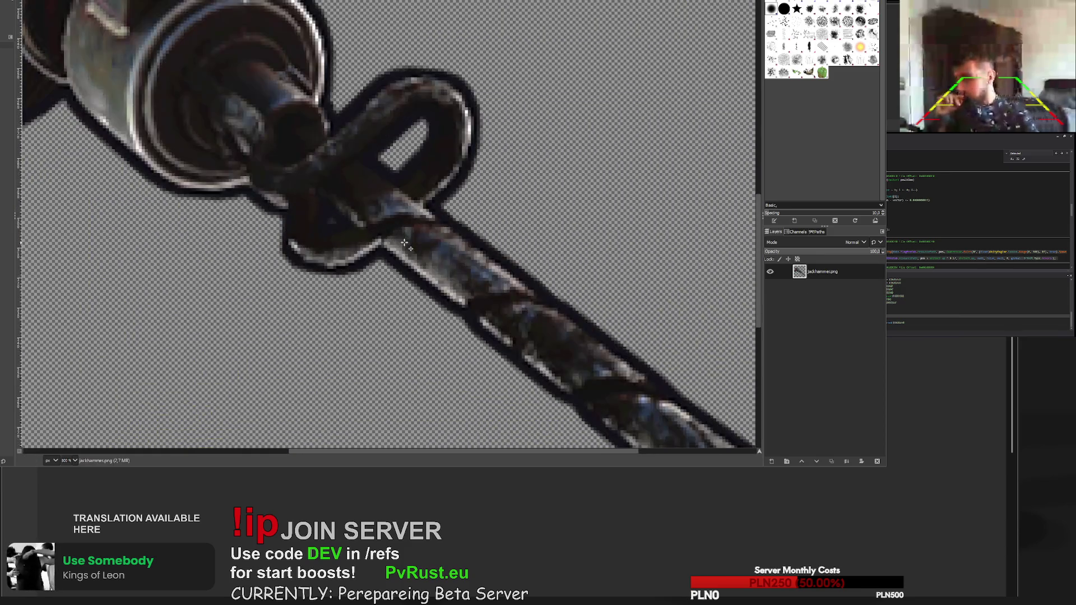
{"action": "key", "text": "shift+e"}
{"action": "mouse_move", "coordinate": [442, 229]}
{"action": "left_mouse_down"}
{"action": "mouse_move", "coordinate": [440, 263]}
{"action": "mouse_move", "coordinate": [394, 286]}
{"action": "mouse_move", "coordinate": [479, 259]}
{"action": "mouse_move", "coordinate": [508, 330]}
{"action": "mouse_move", "coordinate": [589, 373]}
{"action": "mouse_move", "coordinate": [577, 401]}
{"action": "left_mouse_up"}
{"action": "scroll", "coordinate": [504, 303], "scroll_direction": "down", "scroll_amount": 4}
{"action": "scroll", "coordinate": [482, 302], "scroll_direction": "up", "scroll_amount": 5}
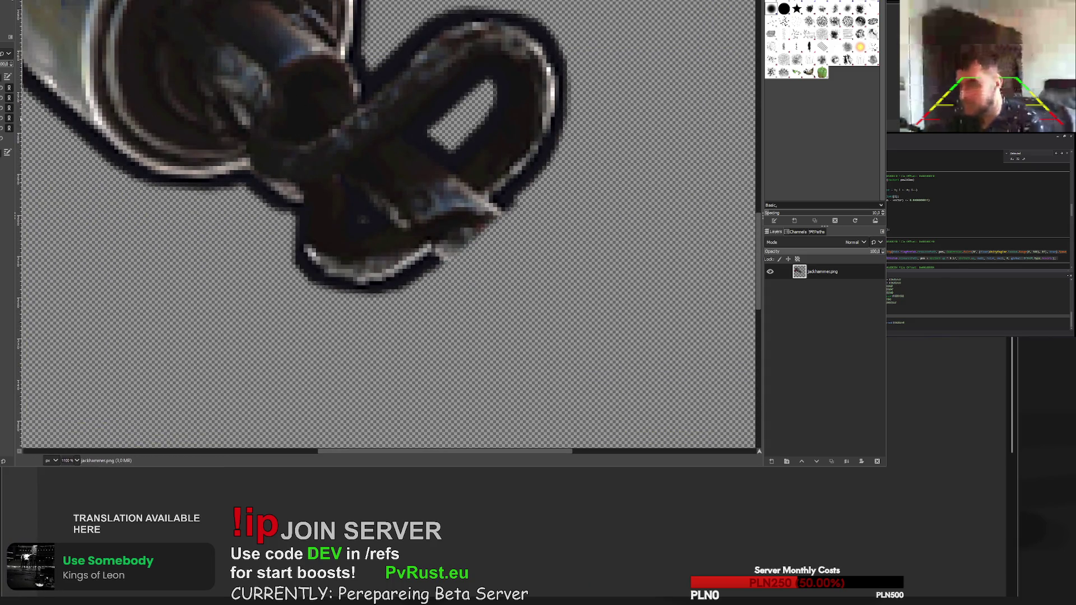
{"action": "mouse_move", "coordinate": [414, 134]}
{"action": "left_mouse_down"}
{"action": "mouse_move", "coordinate": [432, 151]}
{"action": "mouse_move", "coordinate": [426, 162]}
{"action": "mouse_move", "coordinate": [360, 213]}
{"action": "mouse_move", "coordinate": [410, 185]}
{"action": "left_mouse_up"}
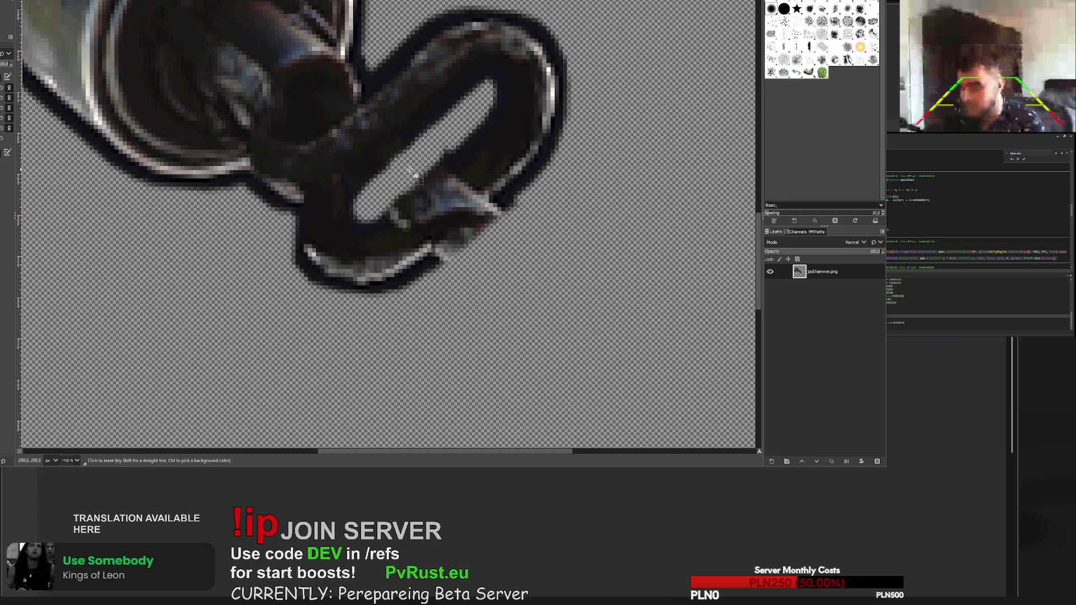
{"action": "scroll", "coordinate": [399, 200], "scroll_direction": "down", "scroll_amount": 5}
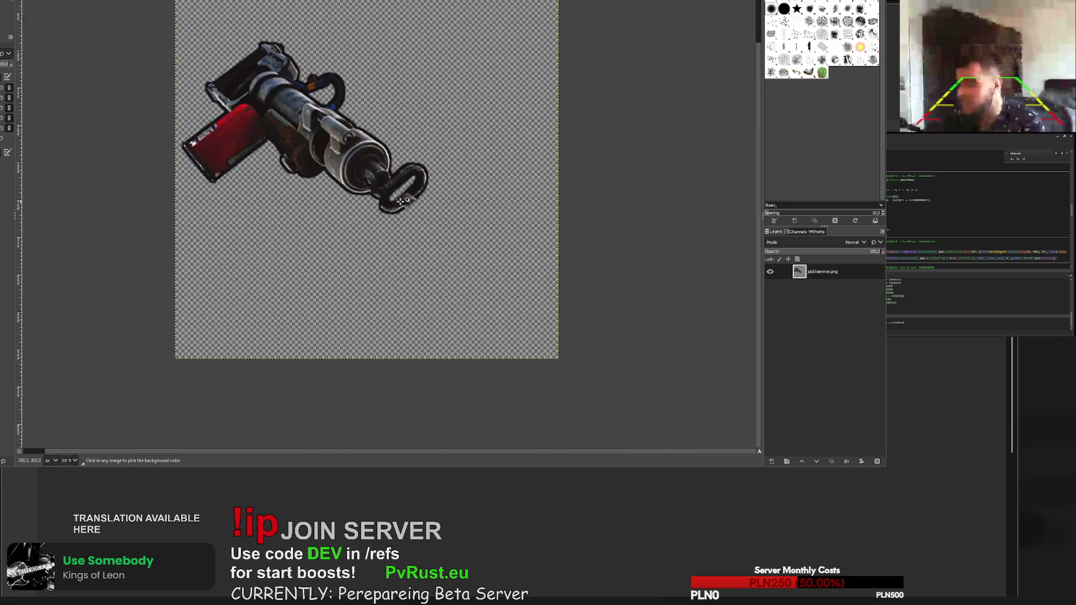
{"action": "scroll", "coordinate": [419, 192], "scroll_direction": "up", "scroll_amount": 5}
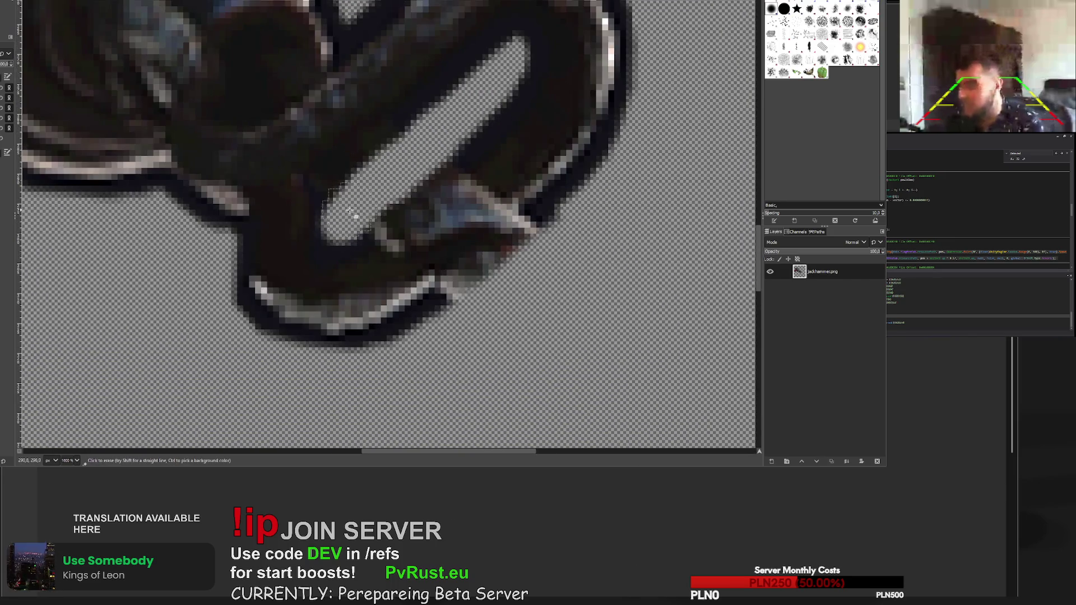
{"action": "mouse_move", "coordinate": [341, 196]}
{"action": "left_mouse_down"}
{"action": "mouse_move", "coordinate": [353, 180]}
{"action": "mouse_move", "coordinate": [413, 168]}
{"action": "left_mouse_up"}
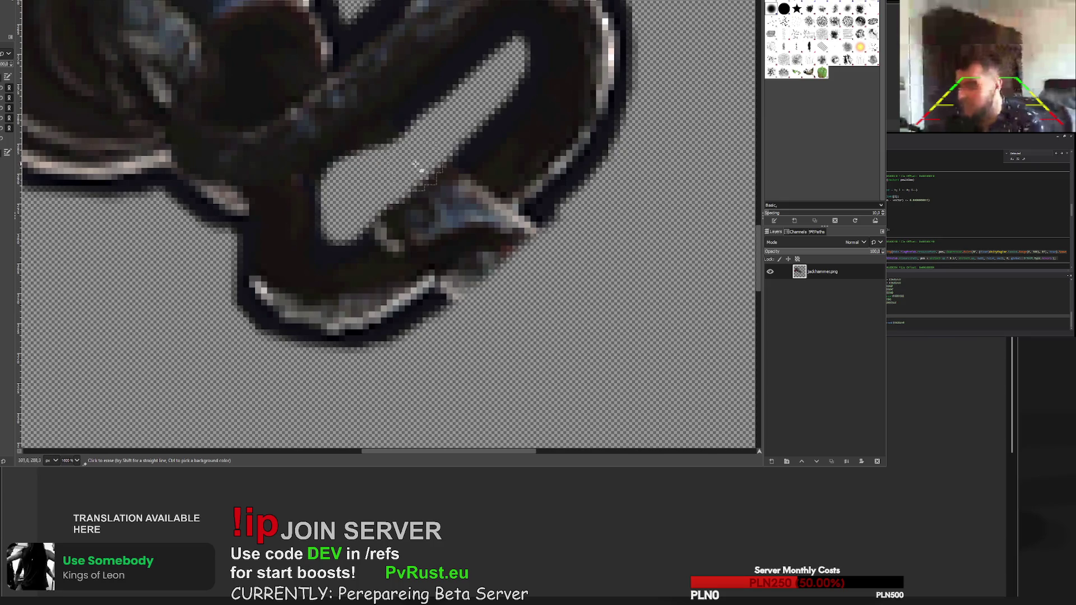
{"action": "scroll", "coordinate": [413, 185], "scroll_direction": "down", "scroll_amount": 5}
{"action": "scroll", "coordinate": [417, 189], "scroll_direction": "up", "scroll_amount": 5}
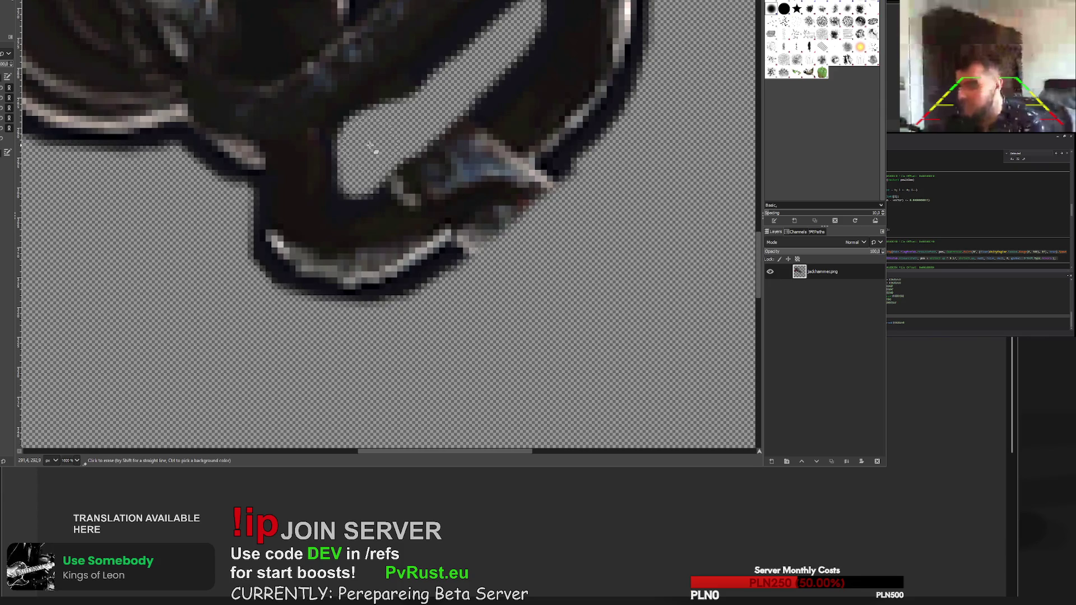
{"action": "scroll", "coordinate": [370, 146], "scroll_direction": "up", "scroll_amount": 3}
{"action": "mouse_move", "coordinate": [387, 224]}
{"action": "left_mouse_down"}
{"action": "mouse_move", "coordinate": [509, 137]}
{"action": "mouse_move", "coordinate": [432, 196]}
{"action": "left_mouse_up"}
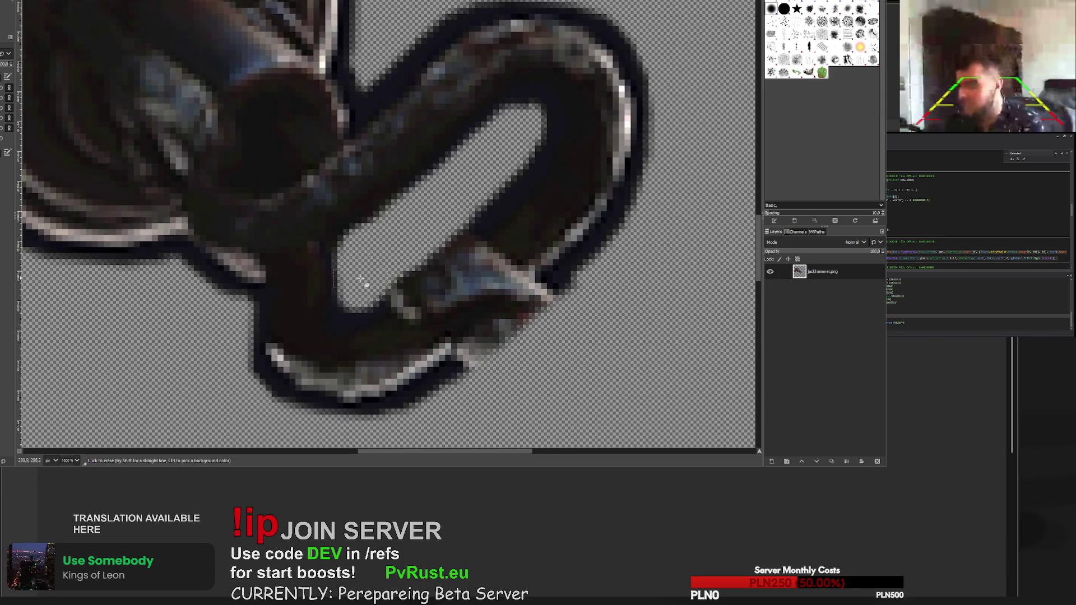
- Undo the stray strokes, erase a clean channel through the loop, and erase the drill bit
{"action": "key", "text": "ctrl+z"}
{"action": "key", "text": "ctrl+z"}
{"action": "key", "text": "ctrl+z"}
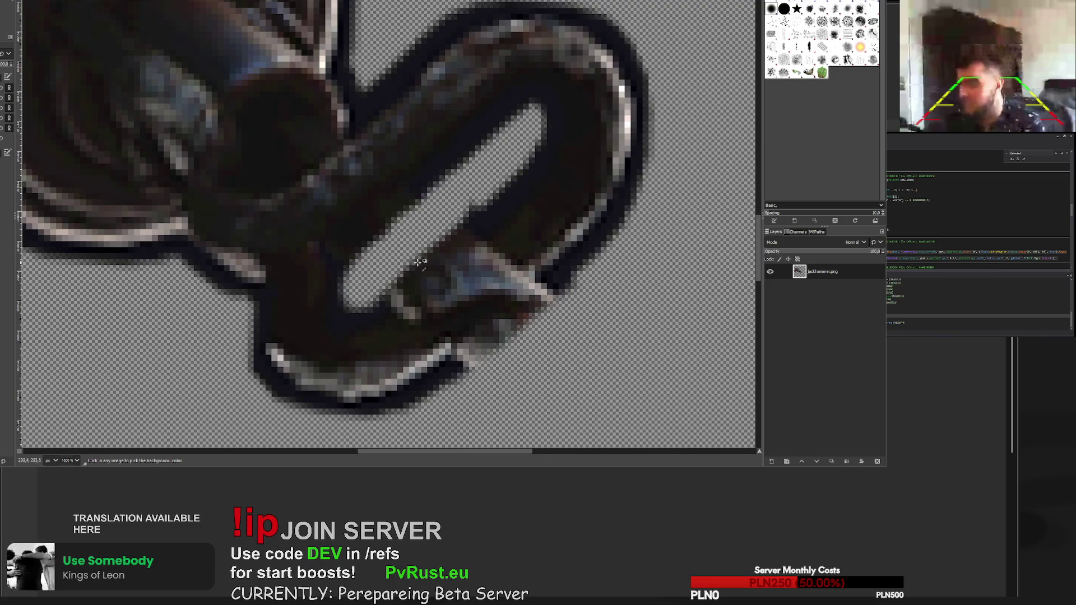
{"action": "key", "text": "ctrl+z"}
{"action": "key", "text": "ctrl+z"}
{"action": "key", "text": "ctrl+z"}
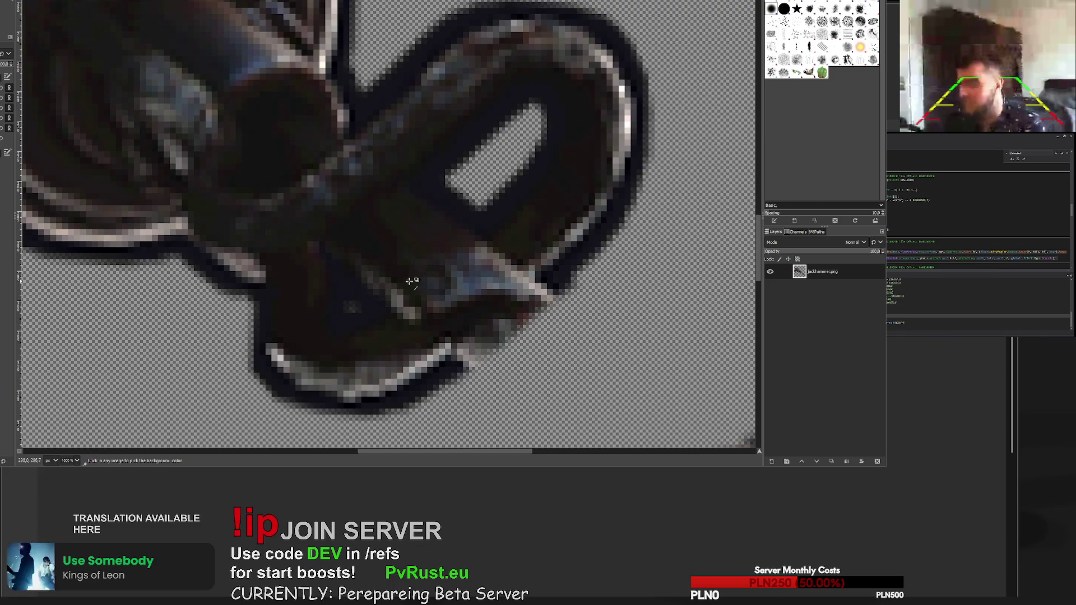
{"action": "mouse_move", "coordinate": [361, 283]}
{"action": "left_mouse_down"}
{"action": "mouse_move", "coordinate": [449, 213]}
{"action": "mouse_move", "coordinate": [353, 303]}
{"action": "mouse_move", "coordinate": [372, 260]}
{"action": "mouse_move", "coordinate": [402, 241]}
{"action": "mouse_move", "coordinate": [386, 250]}
{"action": "left_mouse_up"}
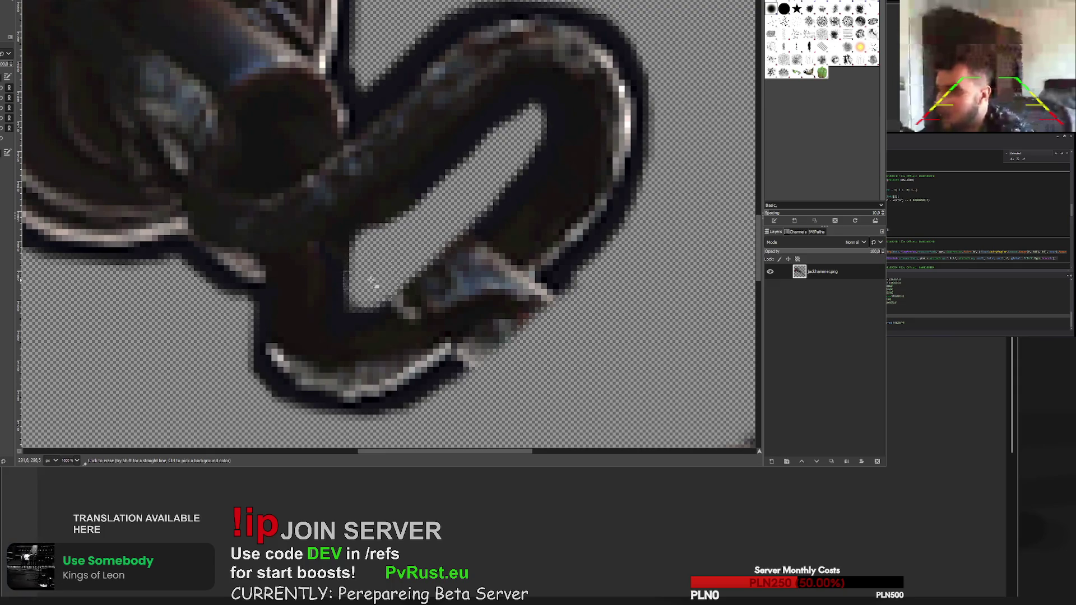
{"action": "scroll", "coordinate": [373, 284], "scroll_direction": "down", "scroll_amount": 8, "text": "ctrl"}
{"action": "scroll", "coordinate": [396, 315], "scroll_direction": "up", "scroll_amount": 7, "text": "ctrl"}
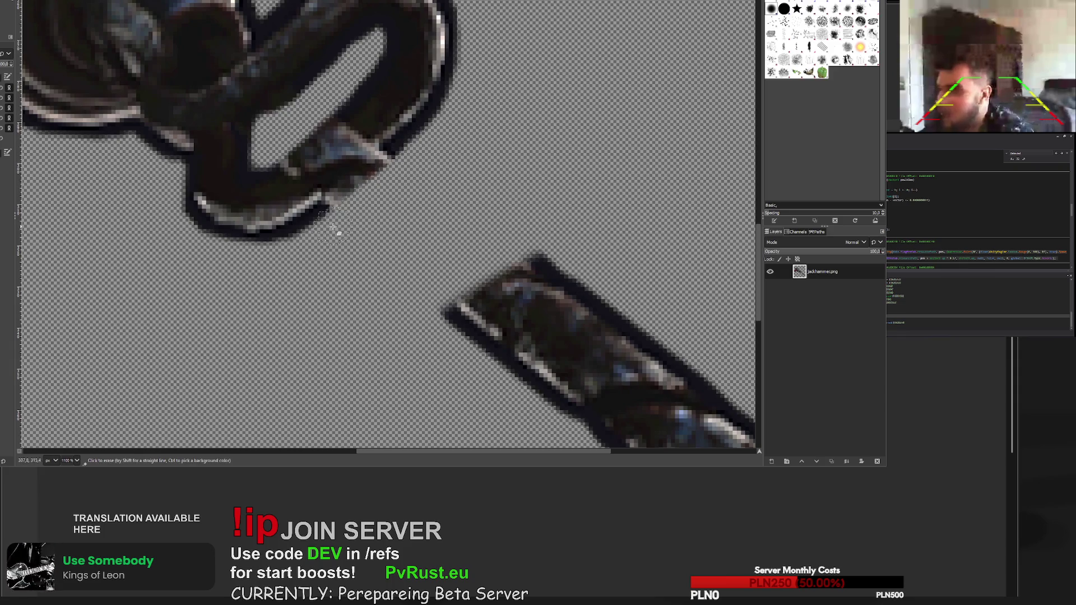
{"action": "scroll", "coordinate": [511, 258], "scroll_direction": "down", "scroll_amount": 7, "text": "ctrl"}
{"action": "scroll", "coordinate": [522, 225], "scroll_direction": "up", "scroll_amount": 4, "text": "ctrl"}
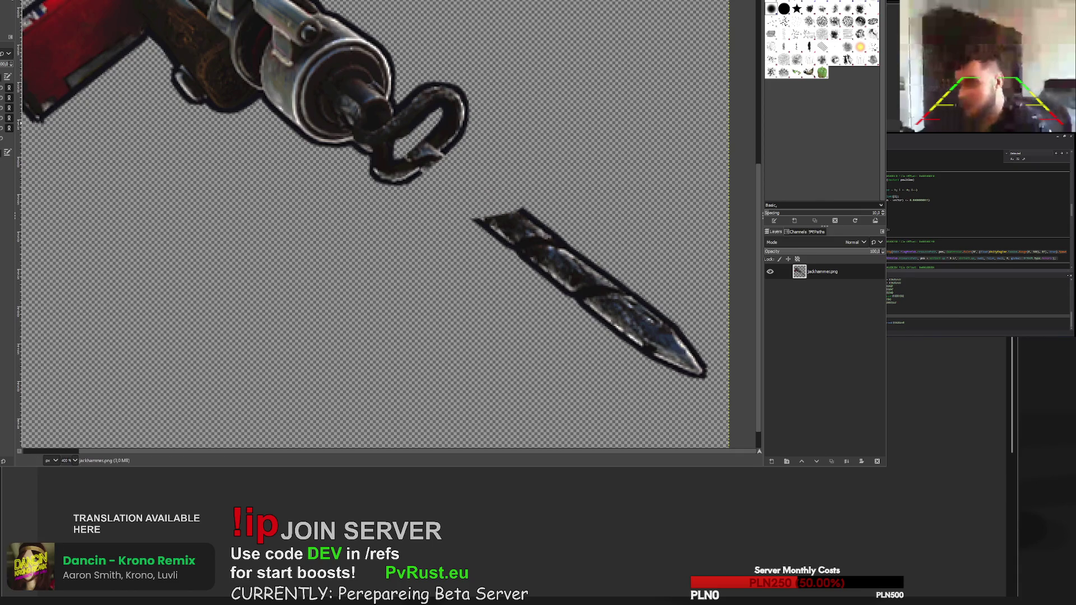
{"action": "mouse_move", "coordinate": [474, 220]}
{"action": "left_mouse_down"}
{"action": "mouse_move", "coordinate": [697, 372]}
{"action": "mouse_move", "coordinate": [567, 231]}
{"action": "left_mouse_up"}
{"action": "scroll", "coordinate": [359, 120], "scroll_direction": "up", "scroll_amount": 4}
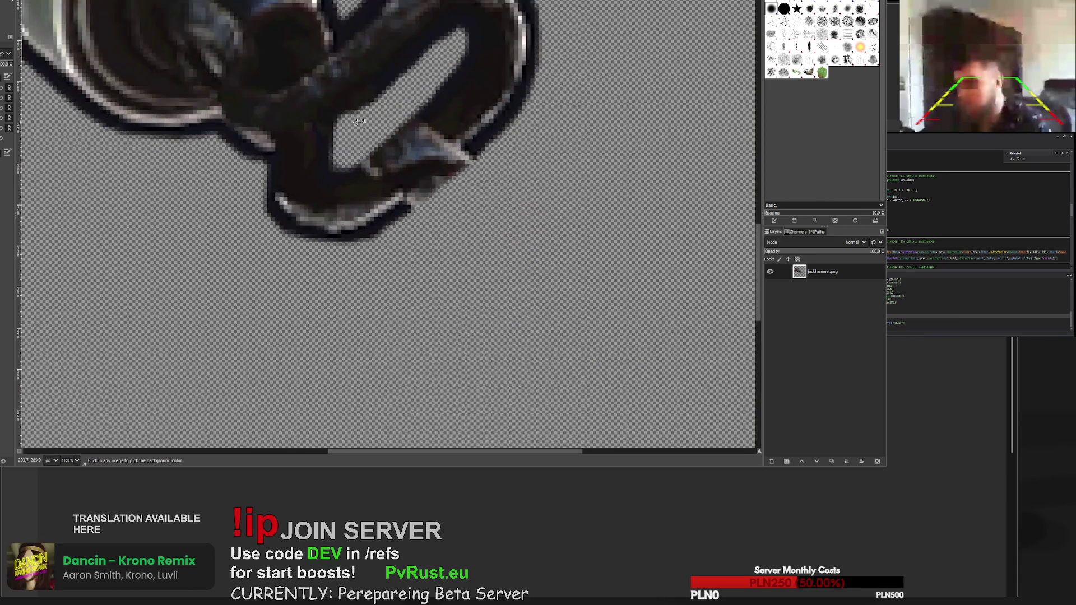
- Pick a dark colour and paint over light pixels on the handle loop's lower and inner edges
{"action": "scroll", "coordinate": [358, 120], "scroll_direction": "up", "scroll_amount": 3}
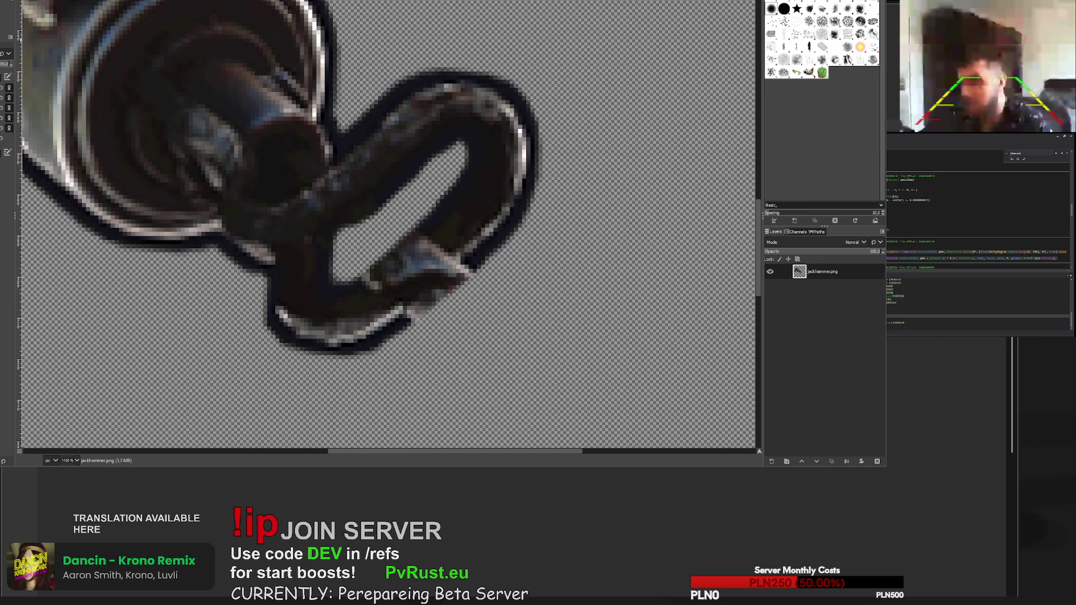
{"action": "scroll", "coordinate": [364, 208], "scroll_direction": "up", "scroll_amount": 2}
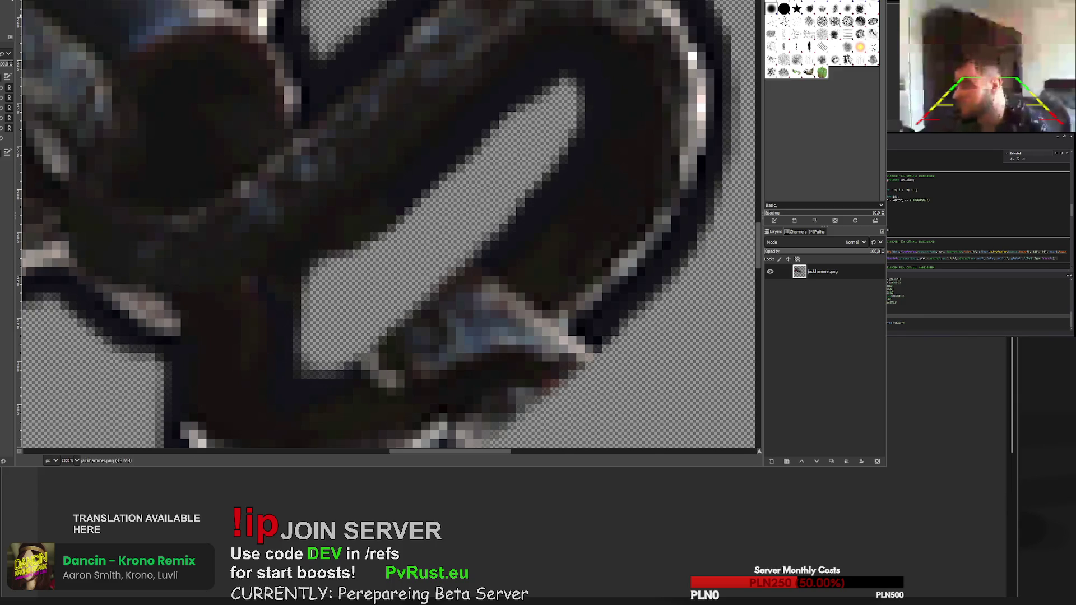
{"action": "key", "text": "o"}
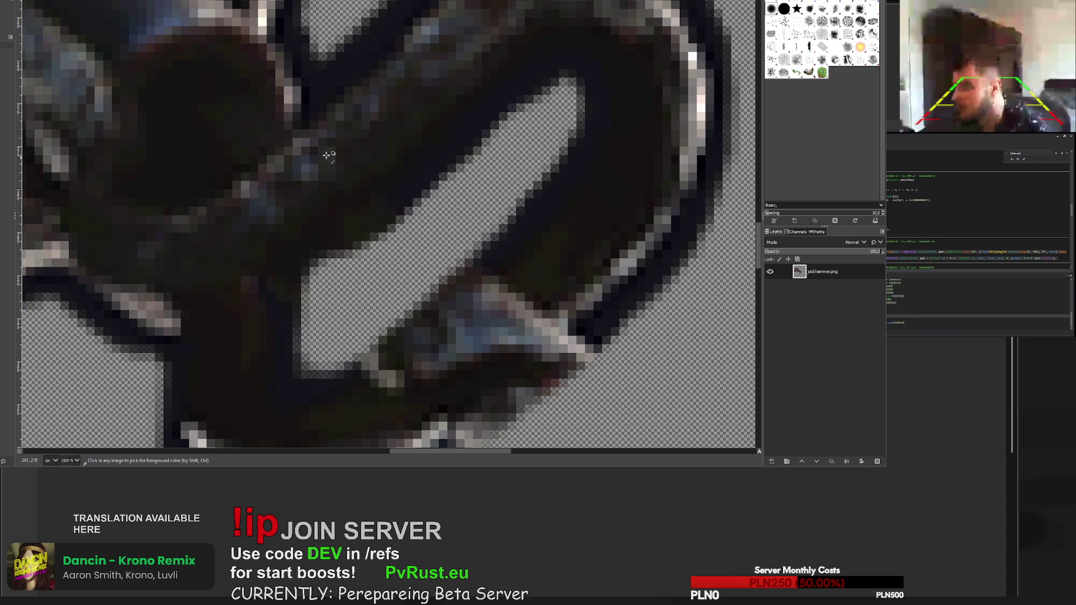
{"action": "key", "text": "p"}
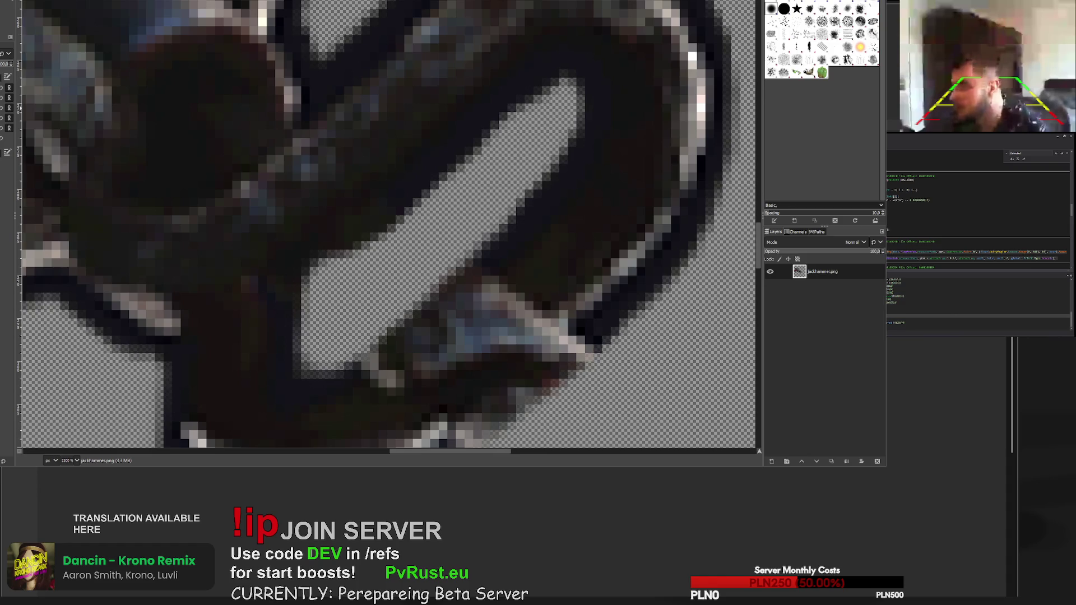
{"action": "left_click", "coordinate": [338, 230]}
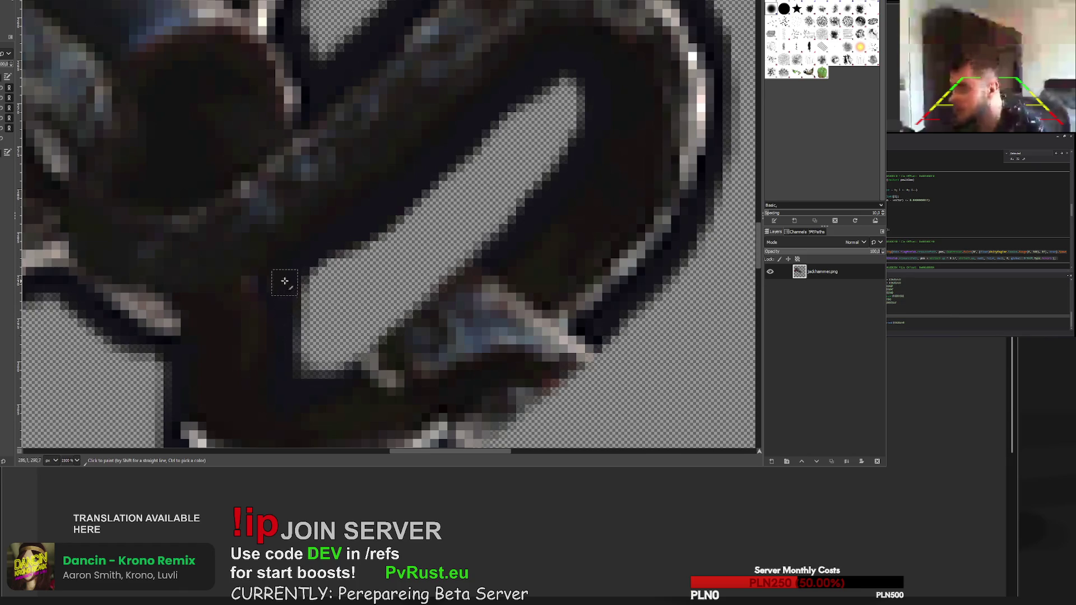
{"action": "mouse_move", "coordinate": [326, 376]}
{"action": "left_mouse_down"}
{"action": "mouse_move", "coordinate": [427, 331]}
{"action": "mouse_move", "coordinate": [451, 302]}
{"action": "left_mouse_up"}
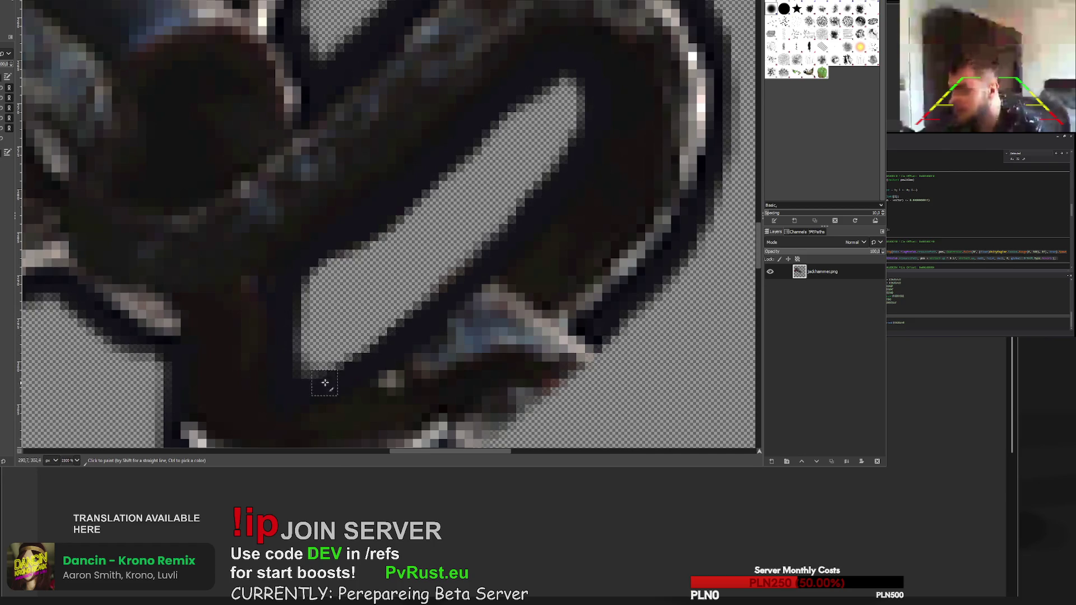
{"action": "scroll", "coordinate": [504, 194], "scroll_direction": "down", "scroll_amount": 5}
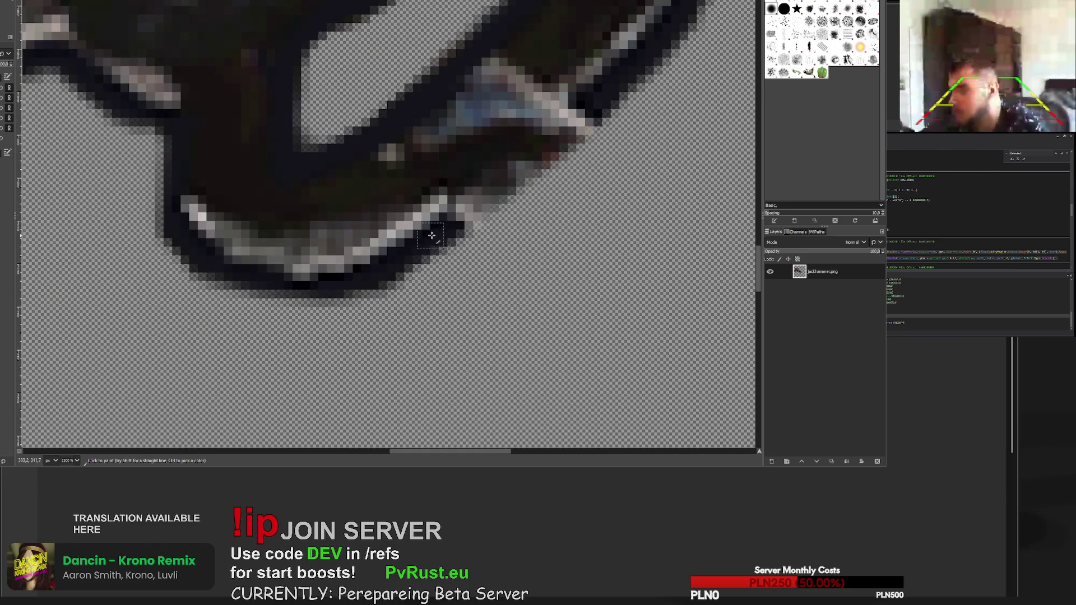
{"action": "mouse_move", "coordinate": [452, 227]}
{"action": "left_mouse_down"}
{"action": "mouse_move", "coordinate": [571, 121]}
{"action": "mouse_move", "coordinate": [505, 193]}
{"action": "left_mouse_up"}
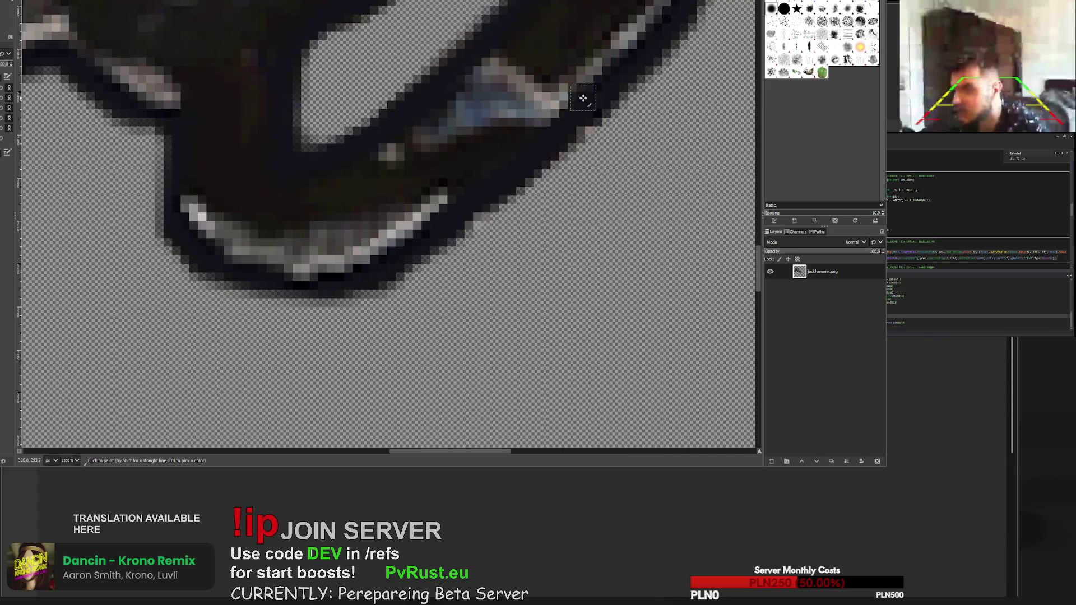
{"action": "scroll", "coordinate": [533, 159], "scroll_direction": "down", "scroll_amount": 7}
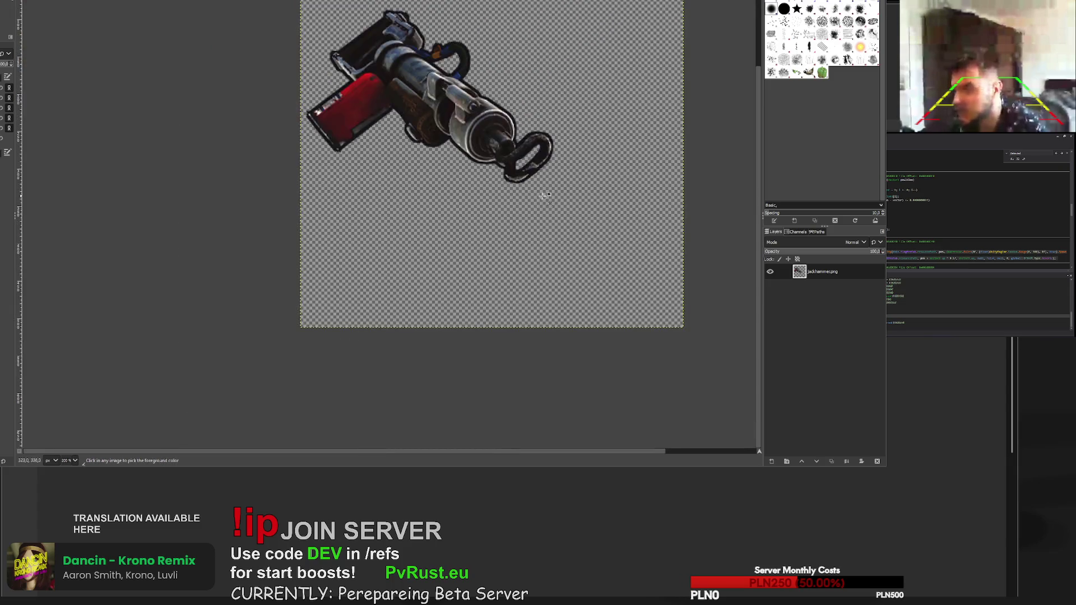
{"action": "scroll", "coordinate": [530, 166], "scroll_direction": "up", "scroll_amount": 6}
{"action": "scroll", "coordinate": [510, 177], "scroll_direction": "down", "scroll_amount": 2}
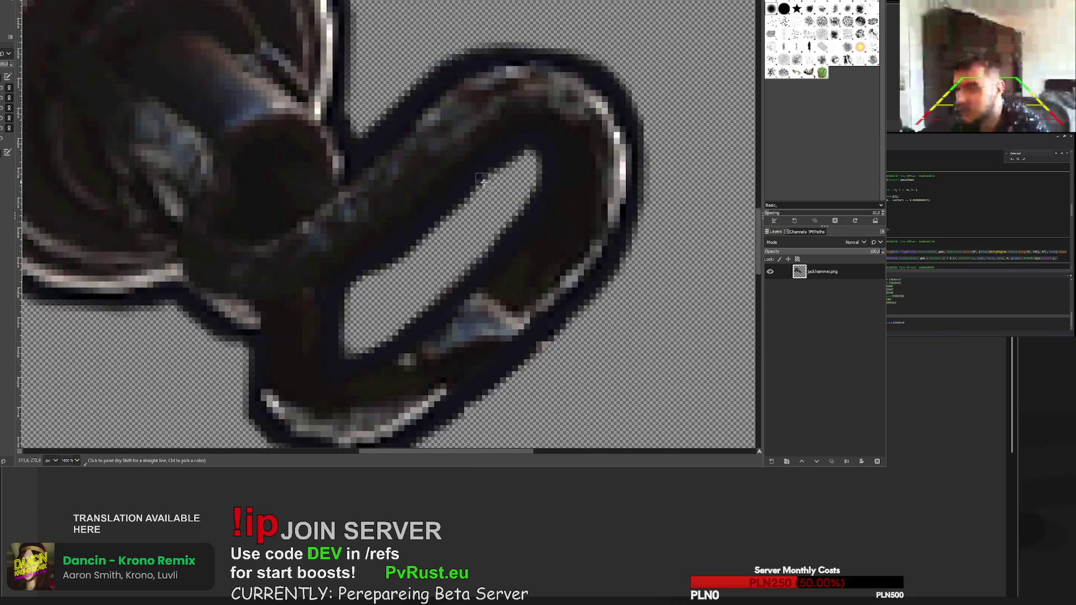
- Heal the dark patches on the handle loop from a source point on the loop
{"action": "scroll", "coordinate": [481, 260], "scroll_direction": "up", "scroll_amount": 4}
{"action": "key", "text": "h"}
{"action": "left_click", "coordinate": [496, 79], "text": "ctrl"}
{"action": "mouse_move", "coordinate": [460, 105]}
{"action": "left_mouse_down"}
{"action": "mouse_move", "coordinate": [443, 134]}
{"action": "mouse_move", "coordinate": [494, 143]}
{"action": "mouse_move", "coordinate": [461, 110]}
{"action": "mouse_move", "coordinate": [474, 89]}
{"action": "mouse_move", "coordinate": [432, 149]}
{"action": "mouse_move", "coordinate": [545, 124]}
{"action": "mouse_move", "coordinate": [313, 222]}
{"action": "mouse_move", "coordinate": [360, 212]}
{"action": "left_mouse_up"}
{"action": "key", "text": "p"}
{"action": "left_click_drag", "start_coordinate": [439, 116], "coordinate": [510, 86]}
{"action": "key", "text": "h"}
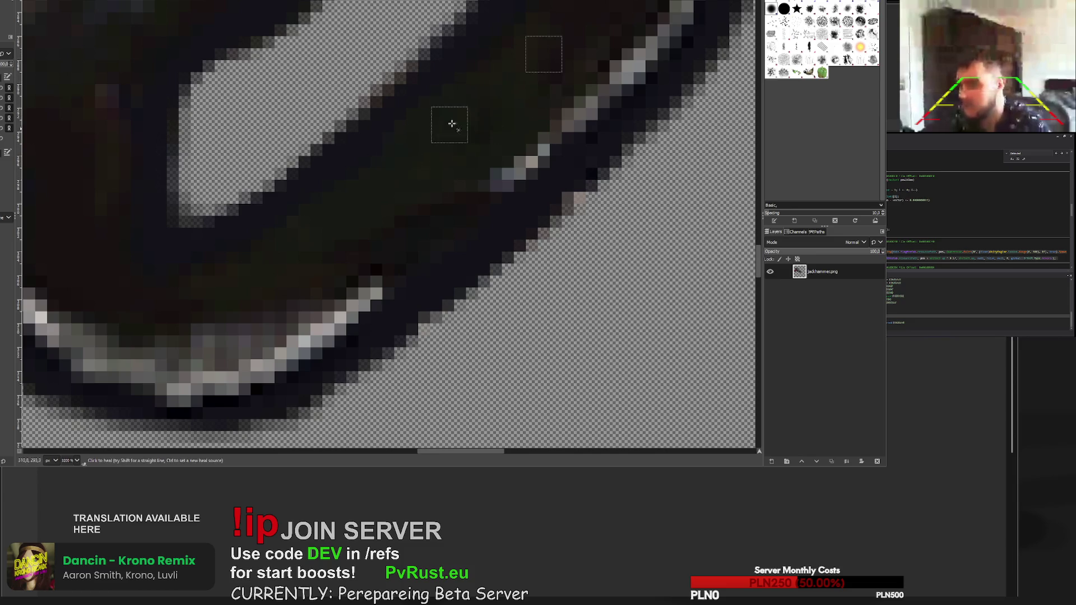
{"action": "mouse_move", "coordinate": [469, 144]}
{"action": "left_mouse_down"}
{"action": "mouse_move", "coordinate": [456, 185]}
{"action": "mouse_move", "coordinate": [351, 247]}
{"action": "left_mouse_up"}
{"action": "left_click", "coordinate": [454, 90]}
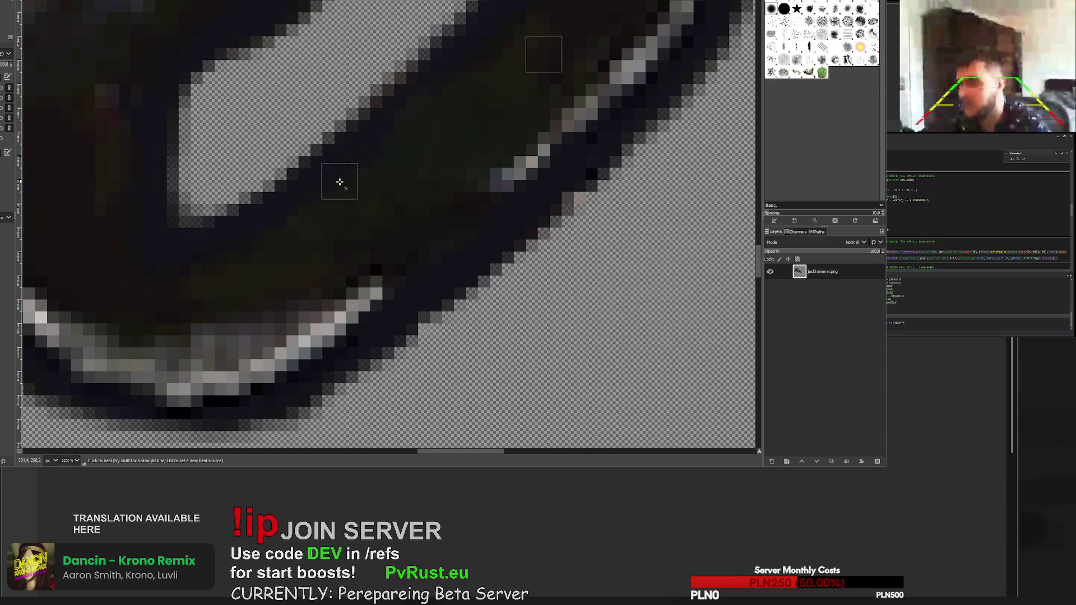
- Pick a new heal source on the loop and heal the pixels along the handle's rim
{"action": "key", "text": "ctrl"}
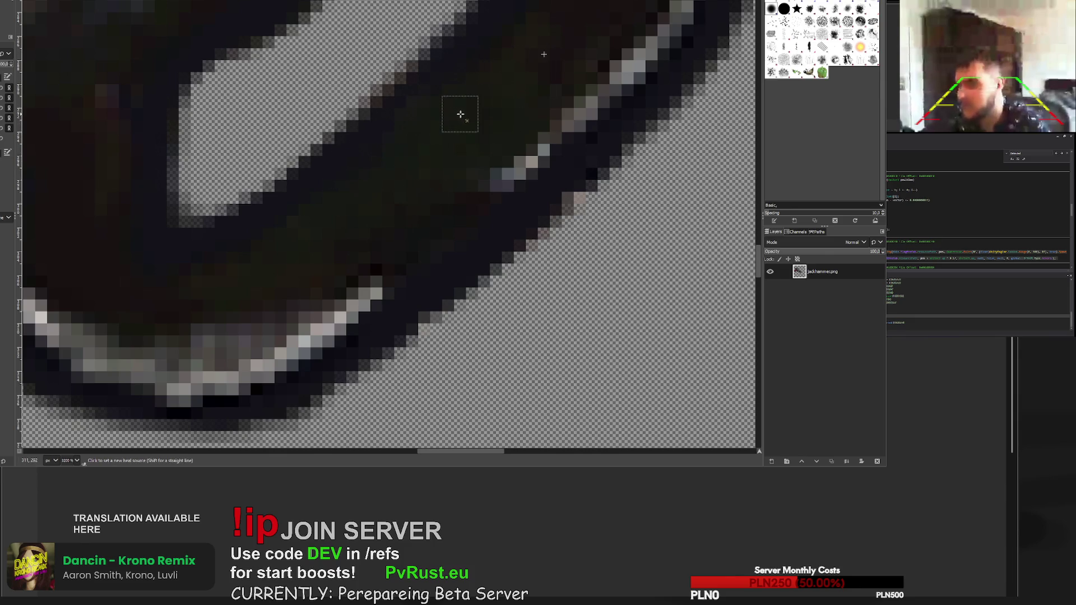
{"action": "scroll", "coordinate": [457, 111], "scroll_direction": "up", "scroll_amount": 3}
{"action": "left_click", "coordinate": [484, 155], "text": "ctrl"}
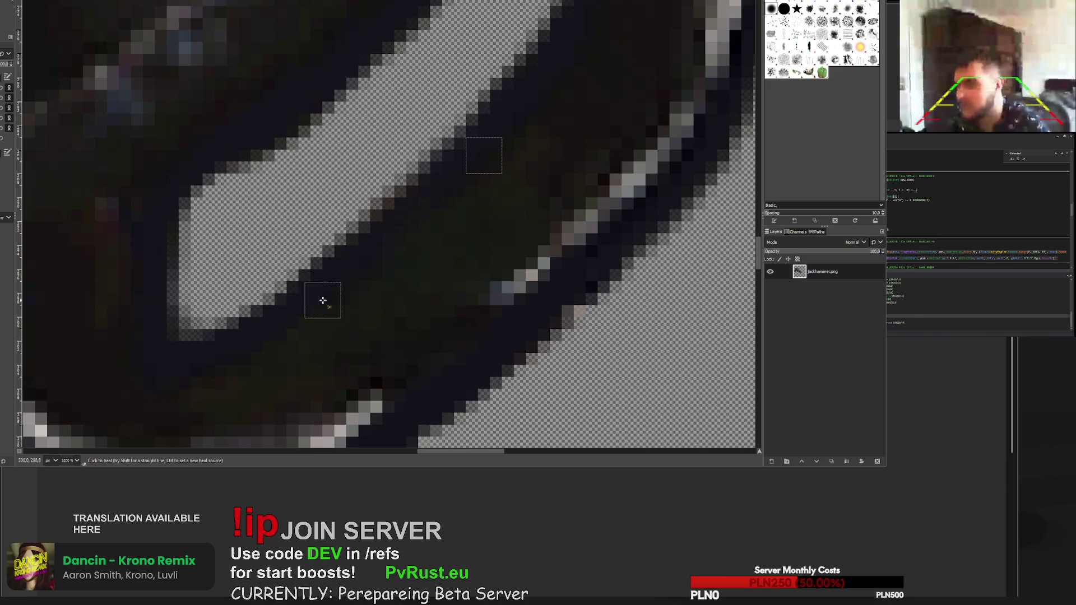
{"action": "scroll", "coordinate": [325, 300], "scroll_direction": "down", "scroll_amount": 5}
{"action": "scroll", "coordinate": [395, 351], "scroll_direction": "up", "scroll_amount": 3}
{"action": "scroll", "coordinate": [394, 351], "scroll_direction": "up", "scroll_amount": 3}
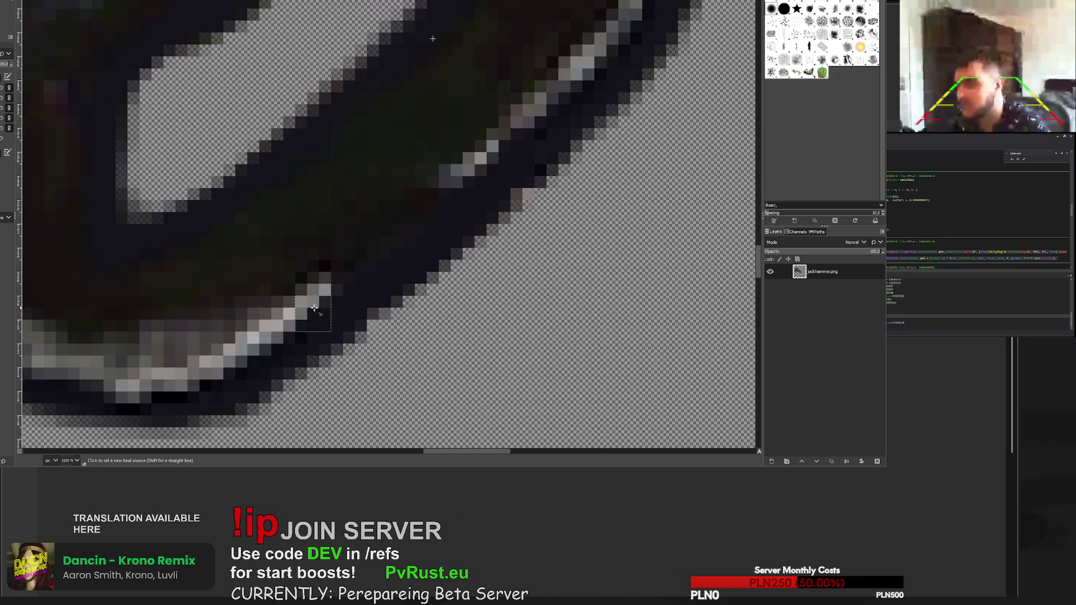
{"action": "left_click", "coordinate": [432, 205], "text": "ctrl"}
{"action": "left_click_drag", "start_coordinate": [413, 211], "coordinate": [328, 288]}
- Set another healing source on the jackhammer's loop and view the end at actual size
{"action": "scroll", "coordinate": [328, 288], "scroll_direction": "down", "scroll_amount": 6}
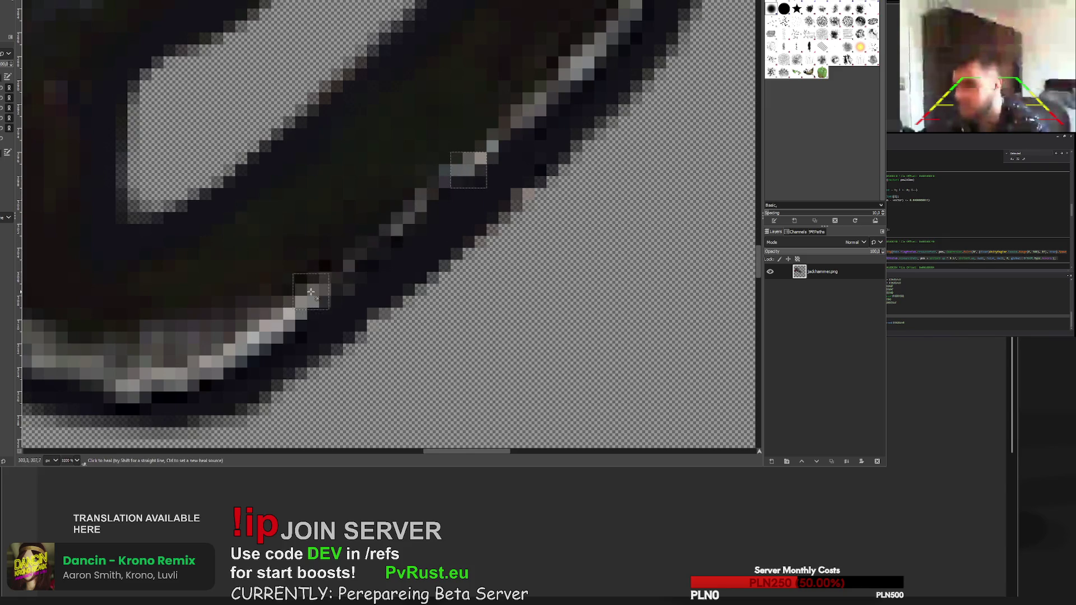
{"action": "scroll", "coordinate": [319, 335], "scroll_direction": "down", "scroll_amount": 2}
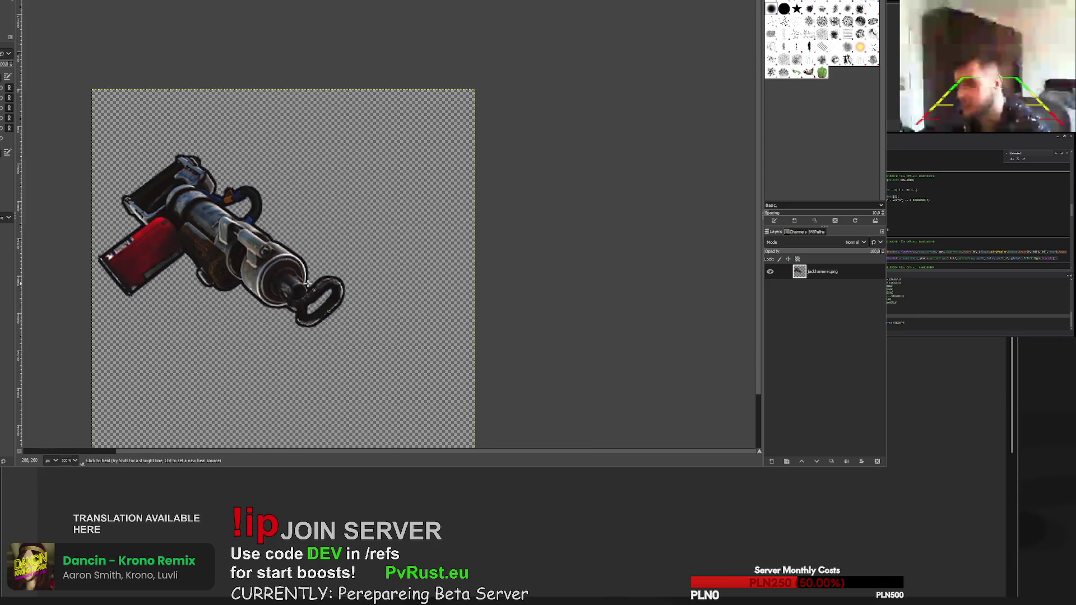
{"action": "scroll", "coordinate": [306, 283], "scroll_direction": "up", "scroll_amount": 5}
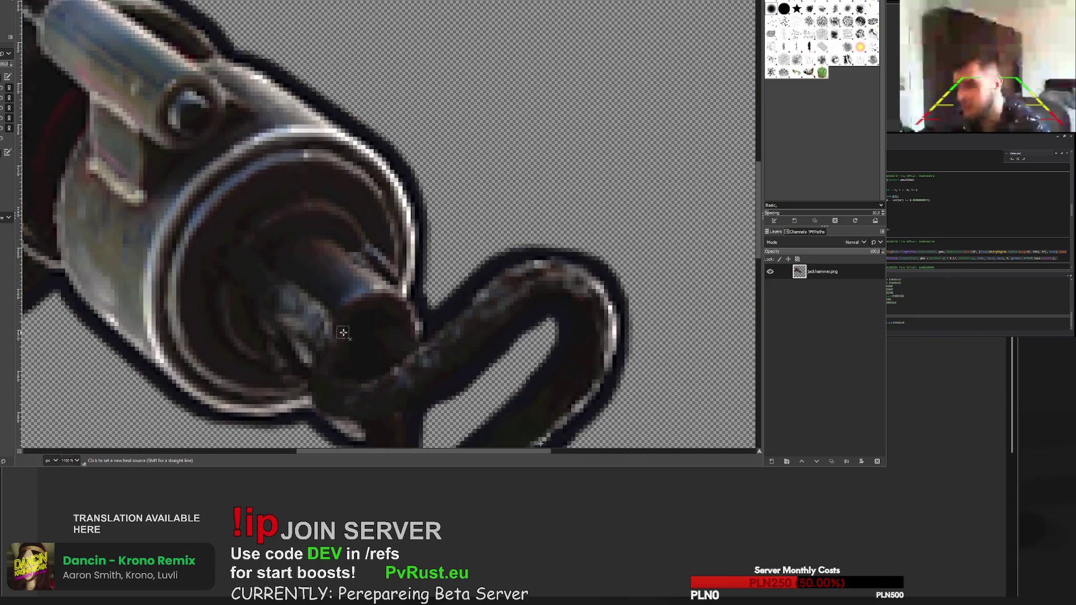
{"action": "scroll", "coordinate": [347, 336], "scroll_direction": "down", "scroll_amount": 1}
{"action": "scroll", "coordinate": [368, 399], "scroll_direction": "down", "scroll_amount": 3}
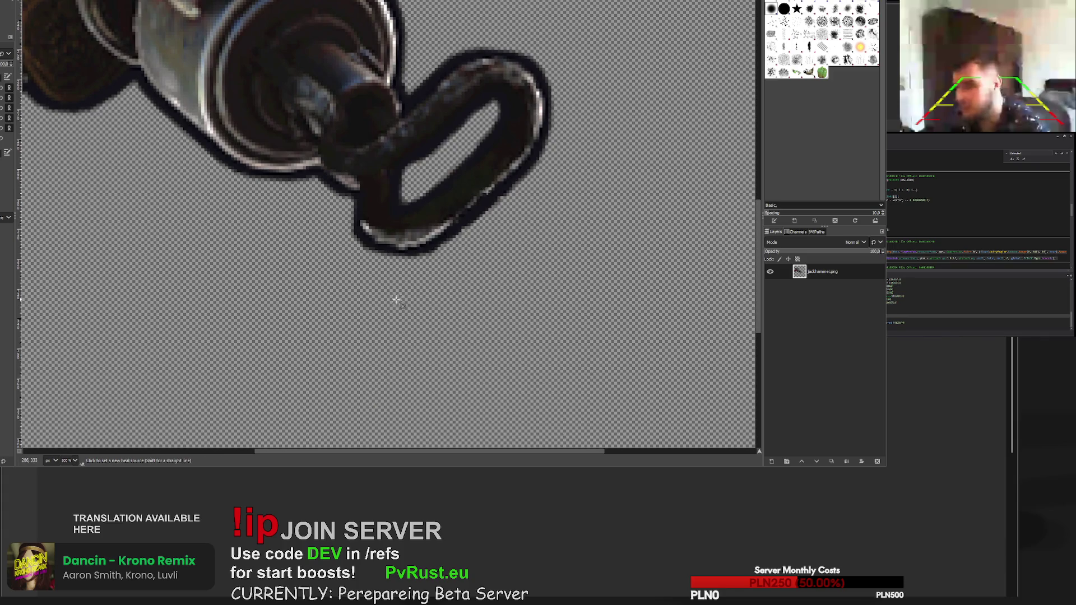
{"action": "scroll", "coordinate": [381, 207], "scroll_direction": "down", "scroll_amount": 6}
{"action": "scroll", "coordinate": [382, 190], "scroll_direction": "up", "scroll_amount": 10}
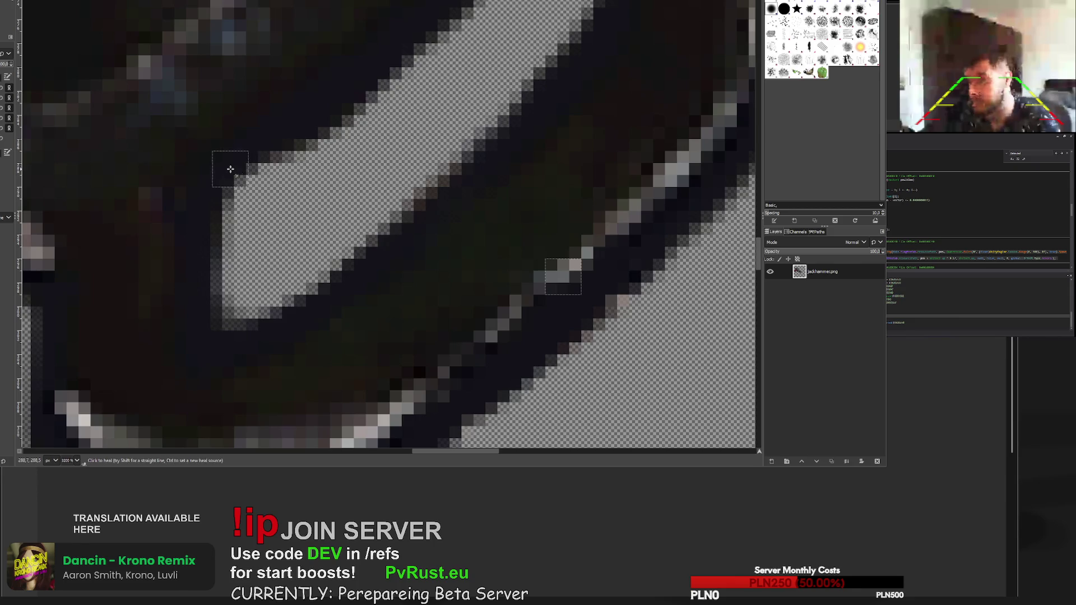
{"action": "left_click", "coordinate": [240, 157], "text": "ctrl"}
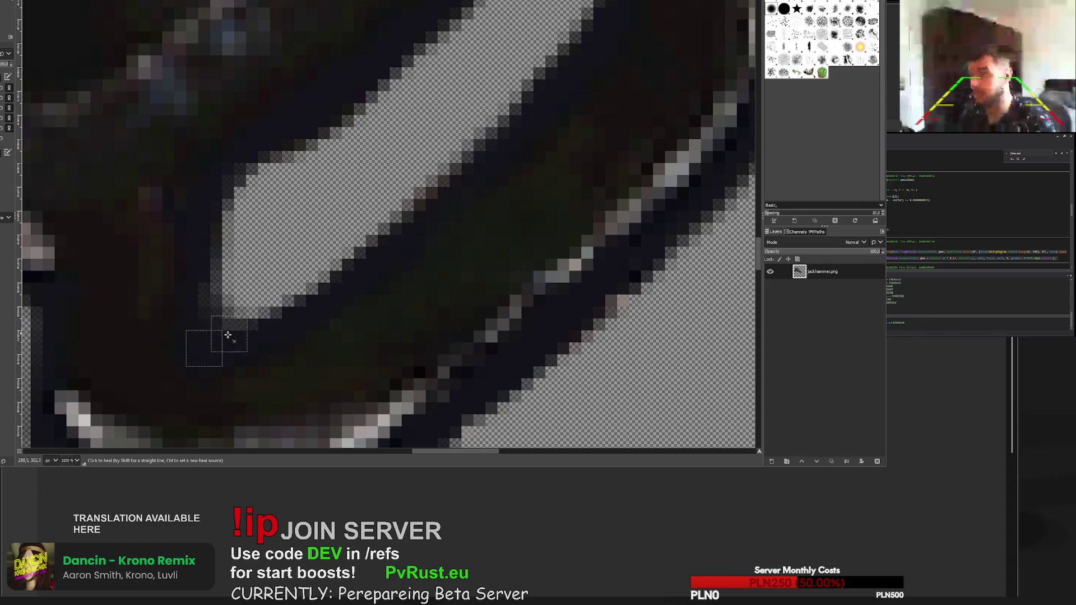
{"action": "key", "text": "1"}
{"action": "scroll", "coordinate": [230, 231], "scroll_direction": "down", "scroll_amount": 1}
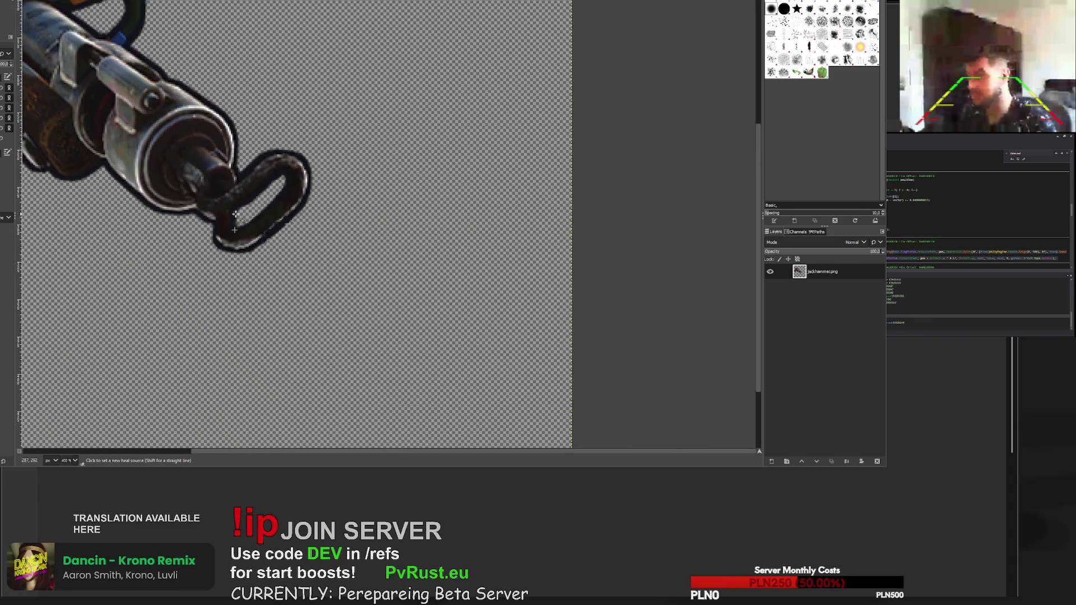
{"action": "scroll", "coordinate": [236, 214], "scroll_direction": "up", "scroll_amount": 5}
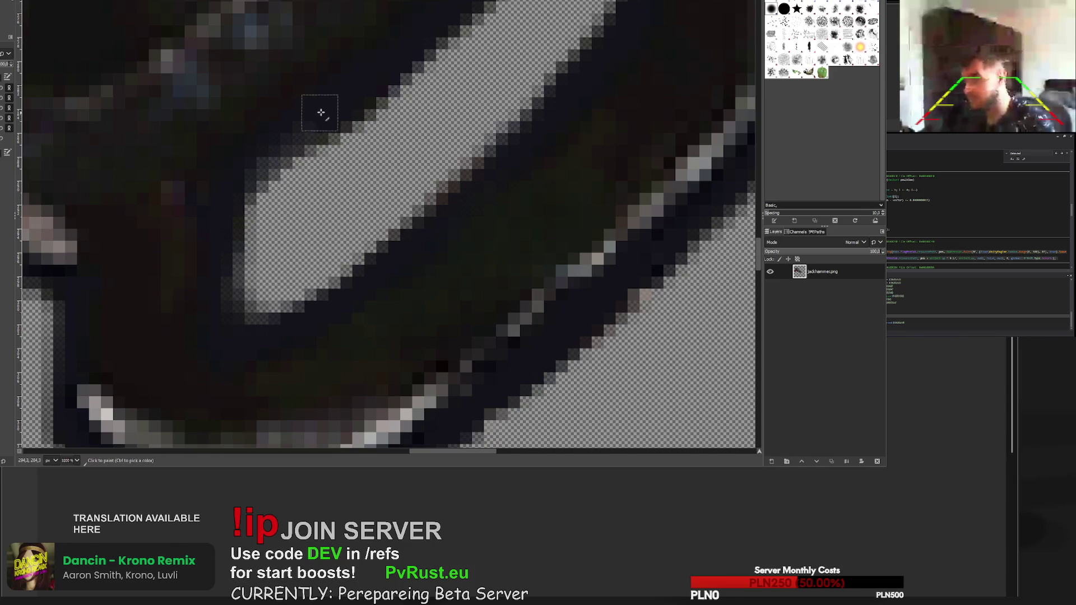
- Heal along the inner edge of the handle loop
{"action": "left_click_drag", "start_coordinate": [314, 120], "coordinate": [236, 200]}
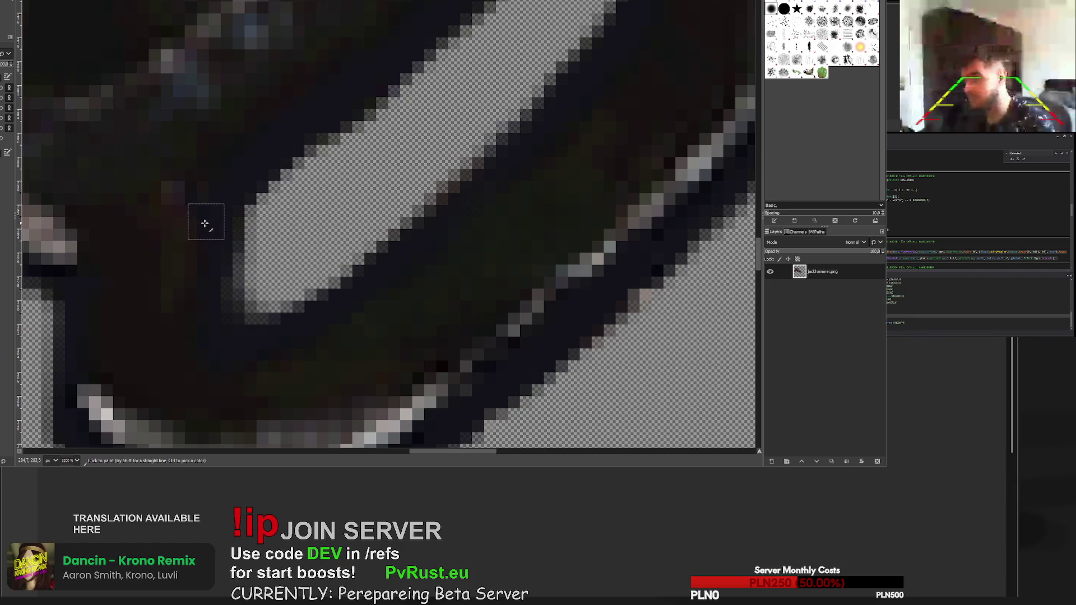
{"action": "scroll", "coordinate": [270, 328], "scroll_direction": "down", "scroll_amount": 5}
{"action": "scroll", "coordinate": [270, 328], "scroll_direction": "up", "scroll_amount": 2}
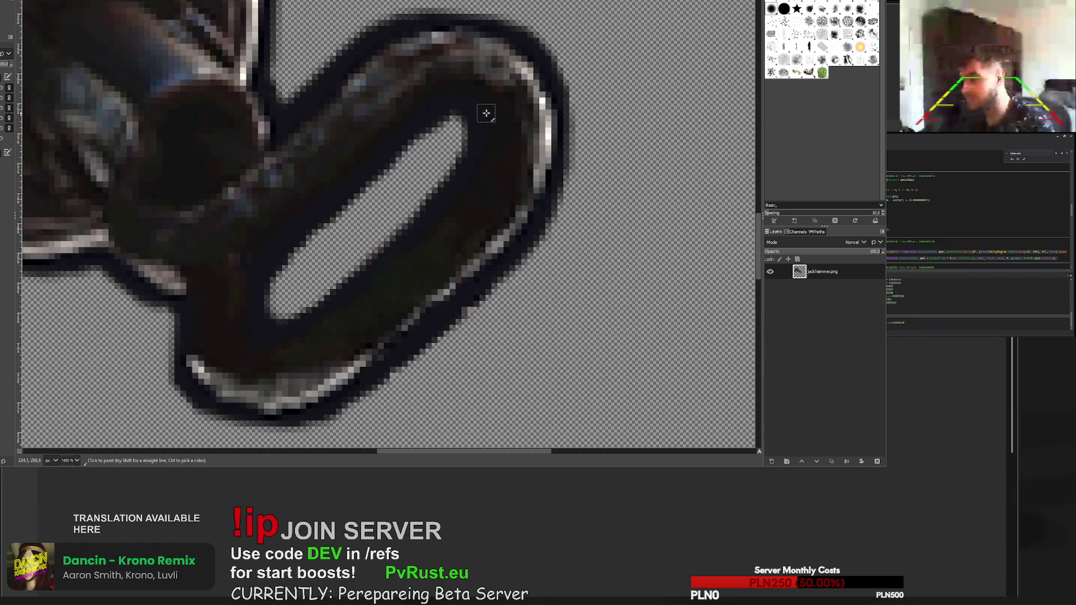
{"action": "scroll", "coordinate": [438, 116], "scroll_direction": "down", "scroll_amount": 8}
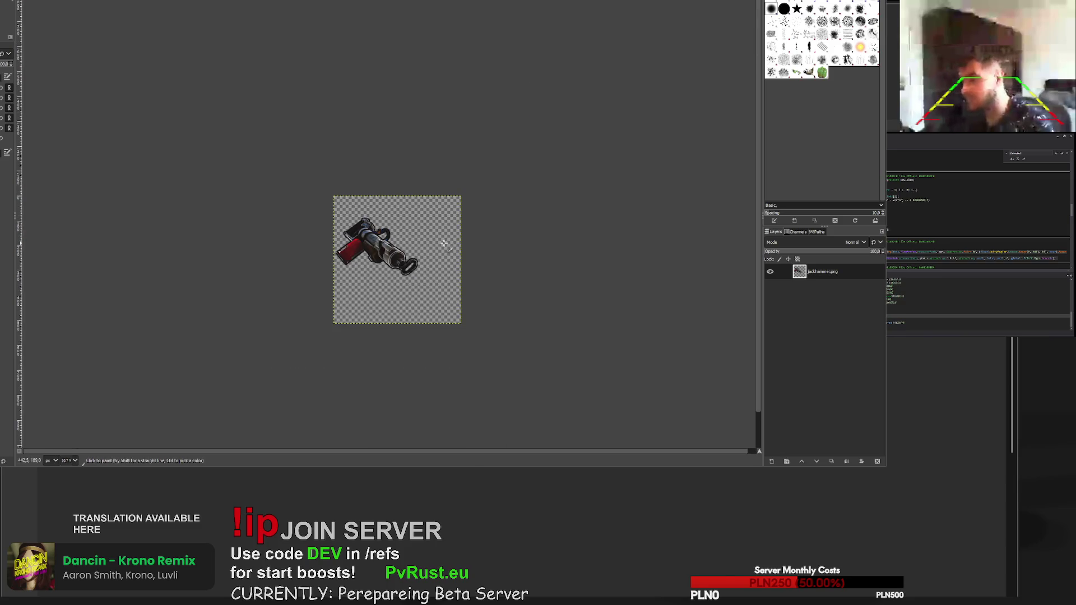
{"action": "scroll", "coordinate": [424, 248], "scroll_direction": "up", "scroll_amount": 7}
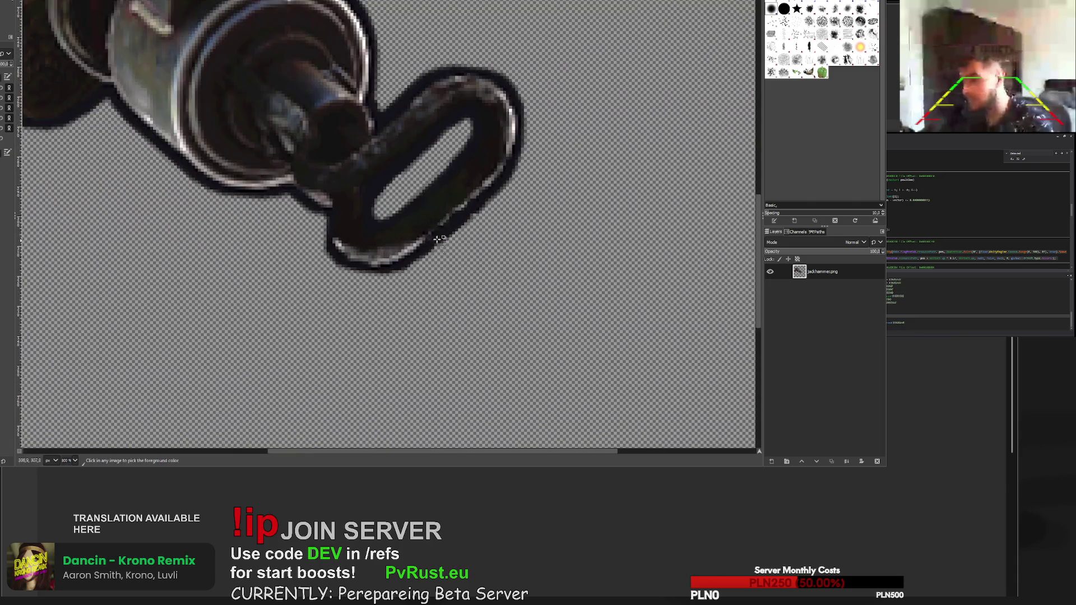
{"action": "scroll", "coordinate": [433, 189], "scroll_direction": "down", "scroll_amount": 3}
{"action": "scroll", "coordinate": [433, 189], "scroll_direction": "down", "scroll_amount": 2}
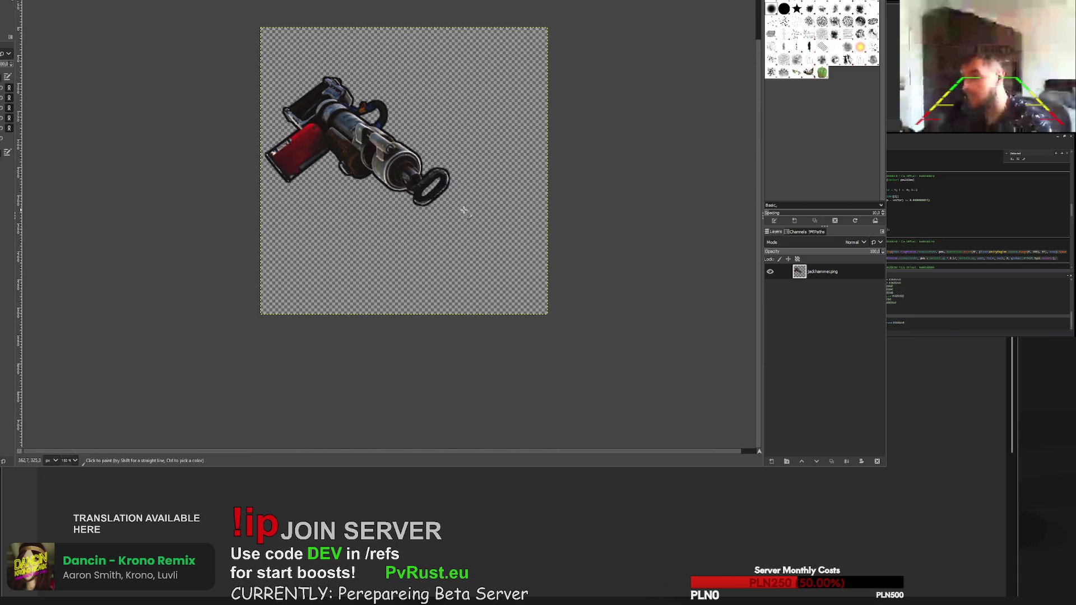
{"action": "scroll", "coordinate": [464, 211], "scroll_direction": "up", "scroll_amount": 7}
- Erase the dark fringe inside the loop's hole with the Eraser
{"action": "key", "text": "shift+e"}
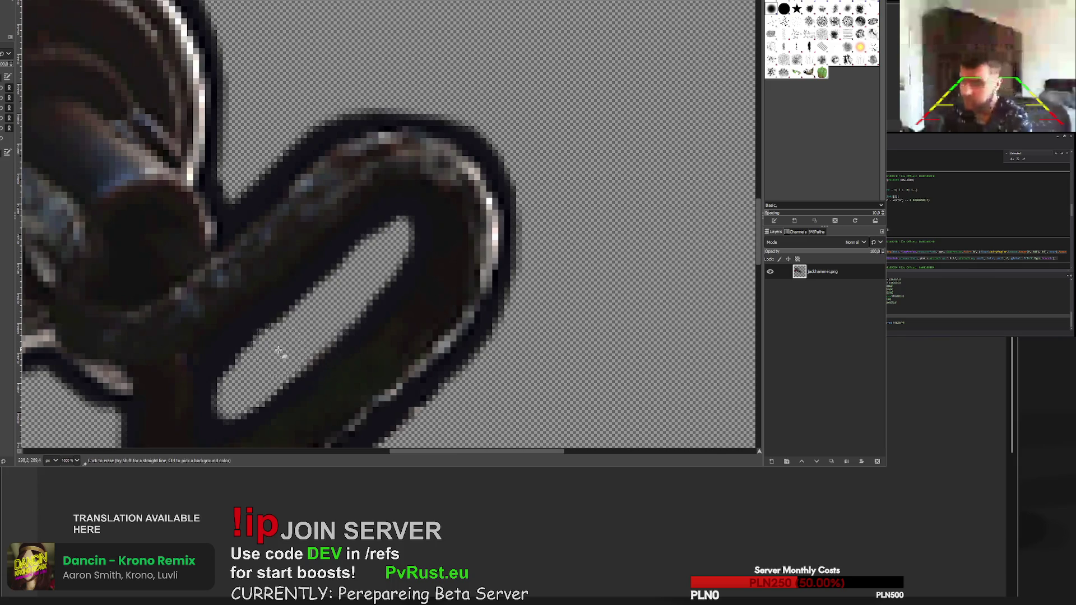
{"action": "left_click_drag", "start_coordinate": [377, 258], "coordinate": [392, 246]}
{"action": "scroll", "coordinate": [384, 319], "scroll_direction": "down", "scroll_amount": 8, "text": "ctrl"}
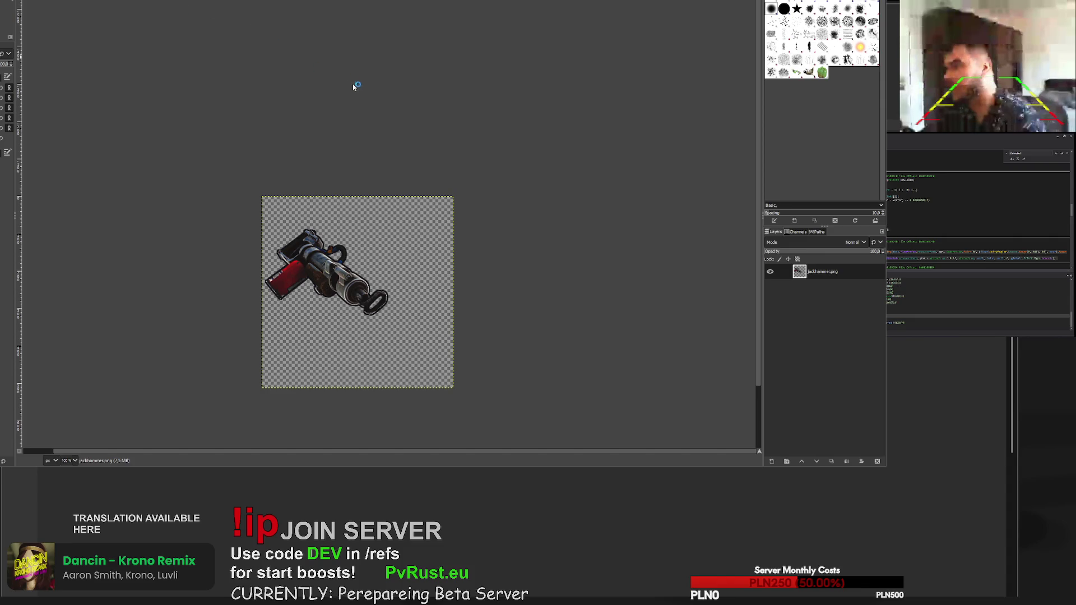
- Export the cleaned jackhammer as jackhammer_1.png and undo to bring back the drill bit
{"action": "key", "text": "ctrl+e"}
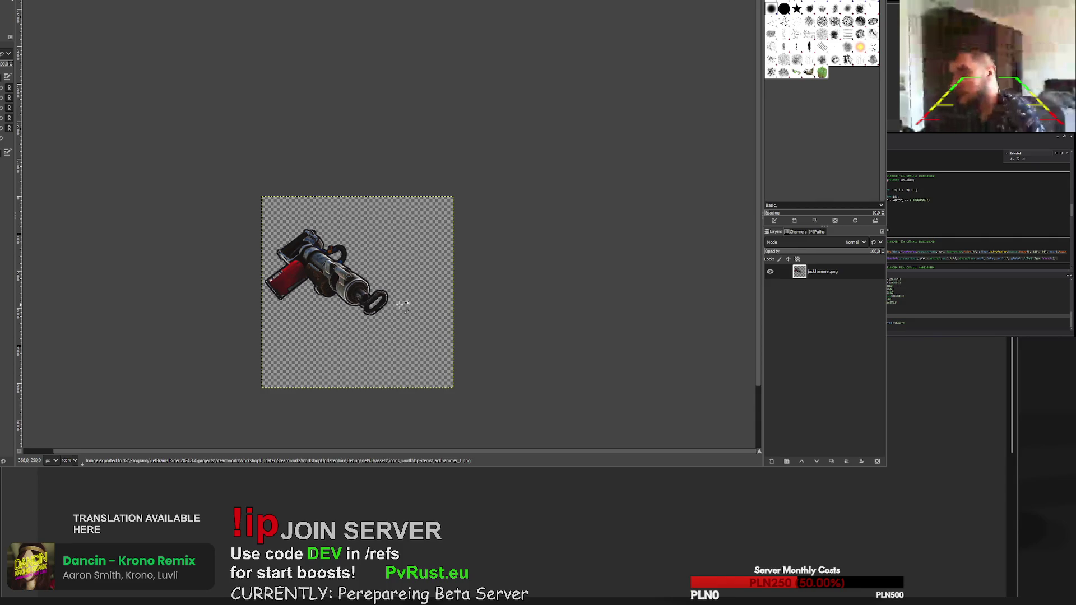
{"action": "key", "text": "ctrl+z"}
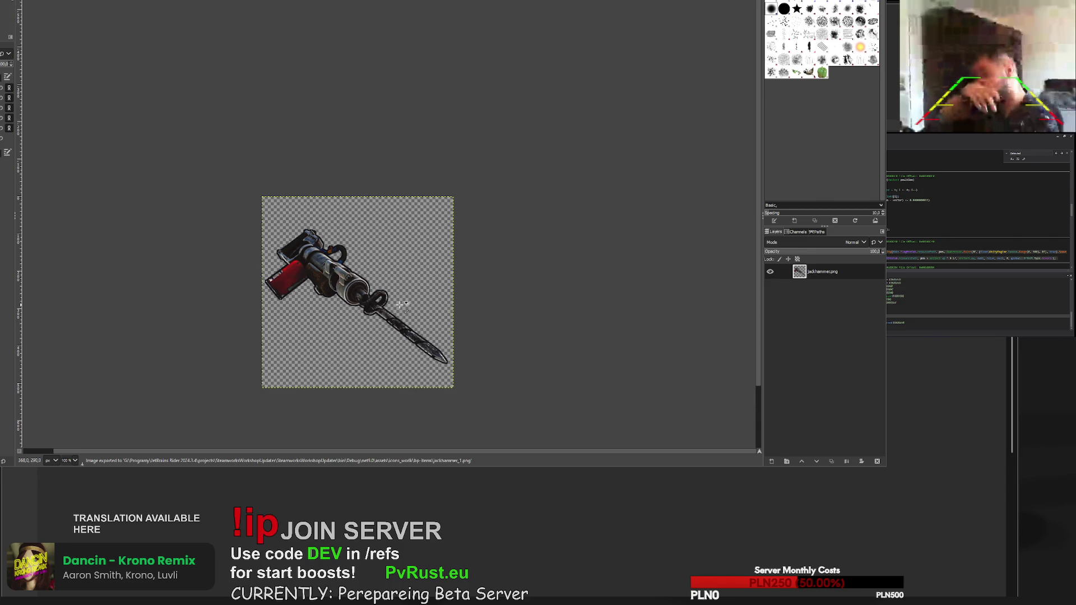
{"action": "scroll", "coordinate": [404, 304], "scroll_direction": "up", "scroll_amount": 5}
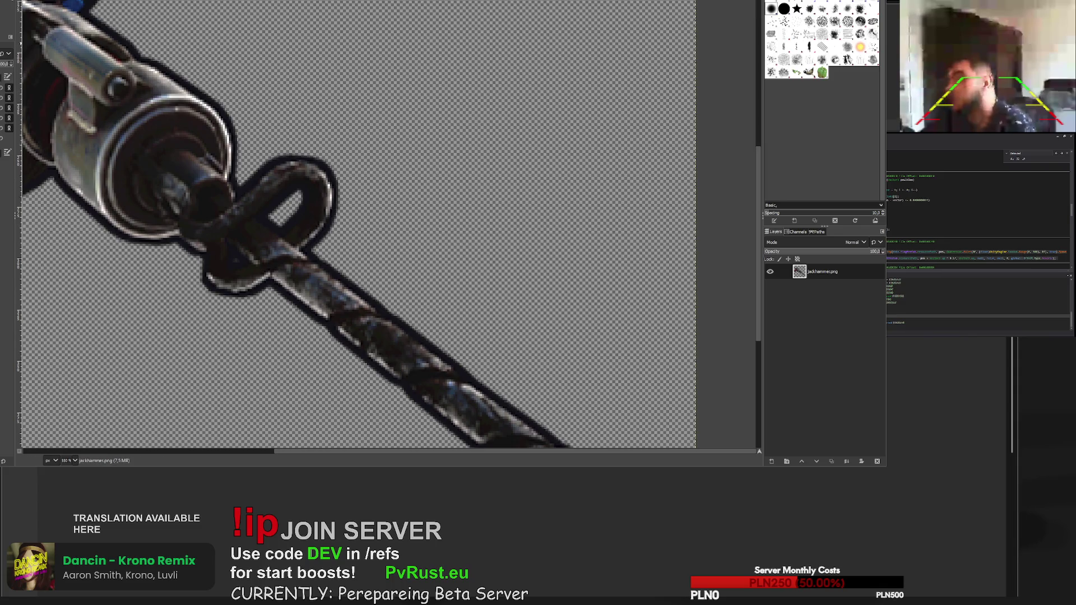
- Erase the loop handle and a small leftover fragment, leaving only the drill bit
{"action": "mouse_move", "coordinate": [350, 209]}
{"action": "left_mouse_down"}
{"action": "mouse_move", "coordinate": [336, 221]}
{"action": "mouse_move", "coordinate": [247, 159]}
{"action": "mouse_move", "coordinate": [276, 164]}
{"action": "mouse_move", "coordinate": [213, 140]}
{"action": "mouse_move", "coordinate": [169, 157]}
{"action": "mouse_move", "coordinate": [127, 227]}
{"action": "mouse_move", "coordinate": [233, 305]}
{"action": "mouse_move", "coordinate": [140, 238]}
{"action": "mouse_move", "coordinate": [162, 213]}
{"action": "mouse_move", "coordinate": [134, 230]}
{"action": "mouse_move", "coordinate": [62, 224]}
{"action": "mouse_move", "coordinate": [119, 168]}
{"action": "mouse_move", "coordinate": [35, 180]}
{"action": "left_mouse_up"}
{"action": "scroll", "coordinate": [141, 238], "scroll_direction": "down", "scroll_amount": 3}
{"action": "left_click_drag", "start_coordinate": [62, 241], "coordinate": [96, 233]}
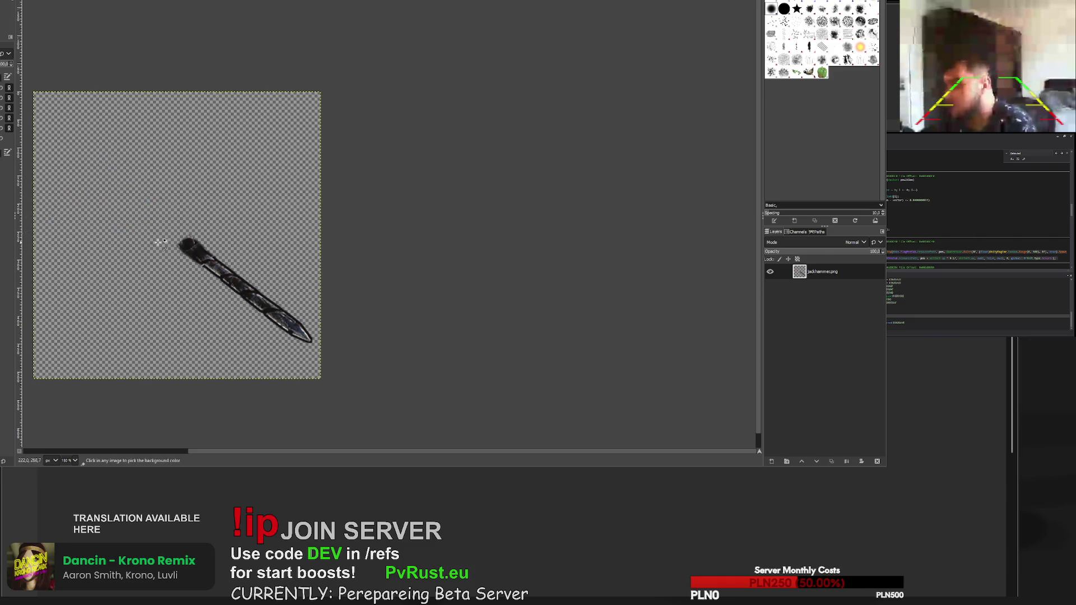
- Copy a freehand-selected bit section and anchor the pasted copy up-left to extend the bit
{"action": "scroll", "coordinate": [160, 237], "scroll_direction": "up", "scroll_amount": 5}
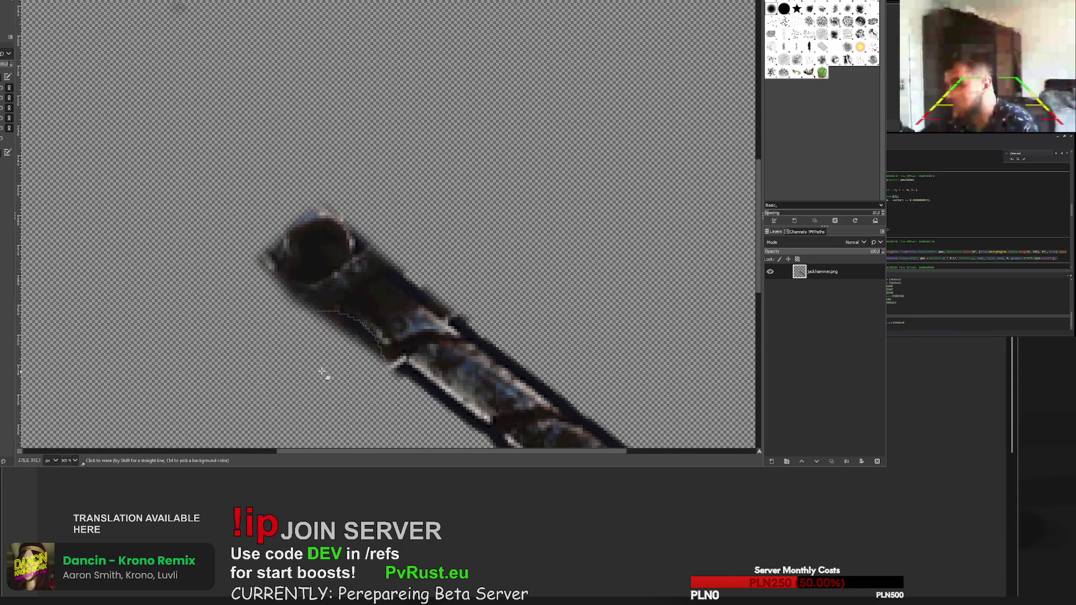
{"action": "scroll", "coordinate": [317, 283], "scroll_direction": "down", "scroll_amount": 3}
{"action": "scroll", "coordinate": [317, 283], "scroll_direction": "up", "scroll_amount": 1}
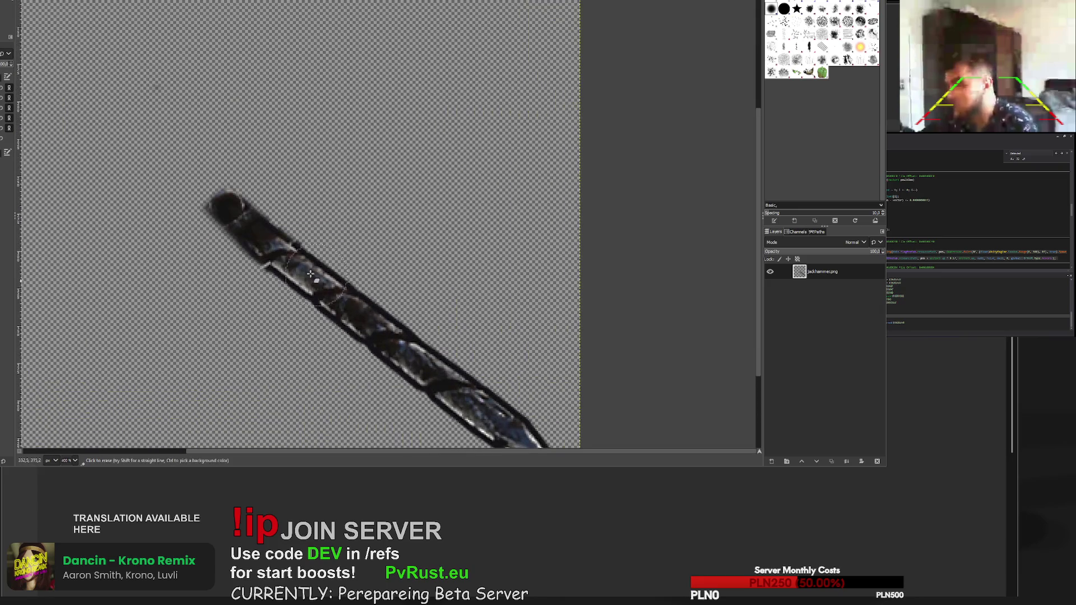
{"action": "key", "text": "r"}
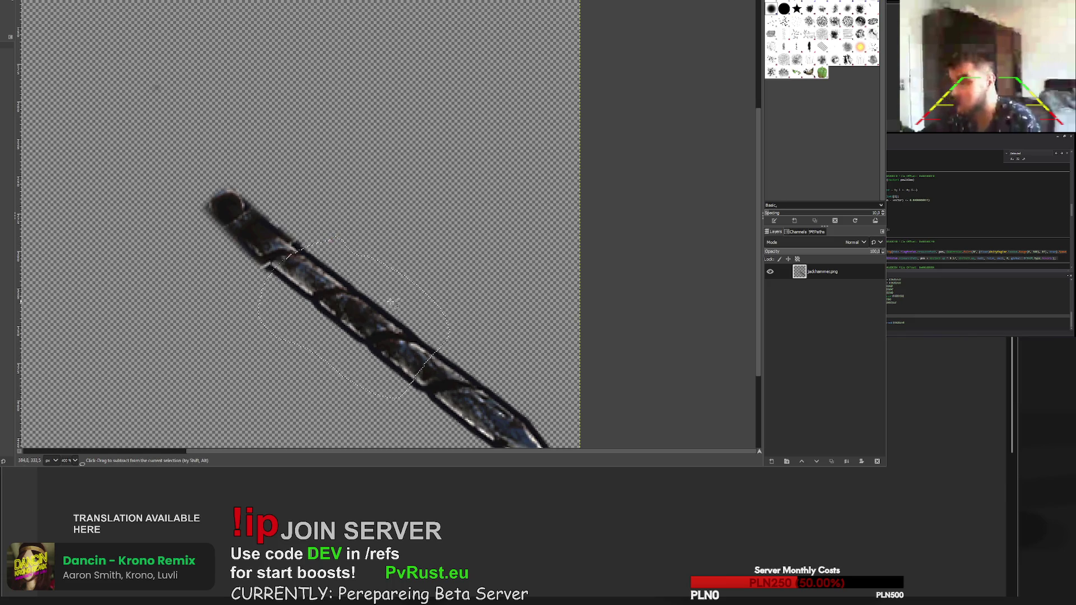
{"action": "key", "text": "ctrl+c"}
{"action": "key", "text": "ctrl+v"}
{"action": "mouse_move", "coordinate": [391, 301]}
{"action": "left_mouse_down"}
{"action": "mouse_move", "coordinate": [240, 211]}
{"action": "mouse_move", "coordinate": [250, 241]}
{"action": "mouse_move", "coordinate": [267, 237]}
{"action": "left_mouse_up"}
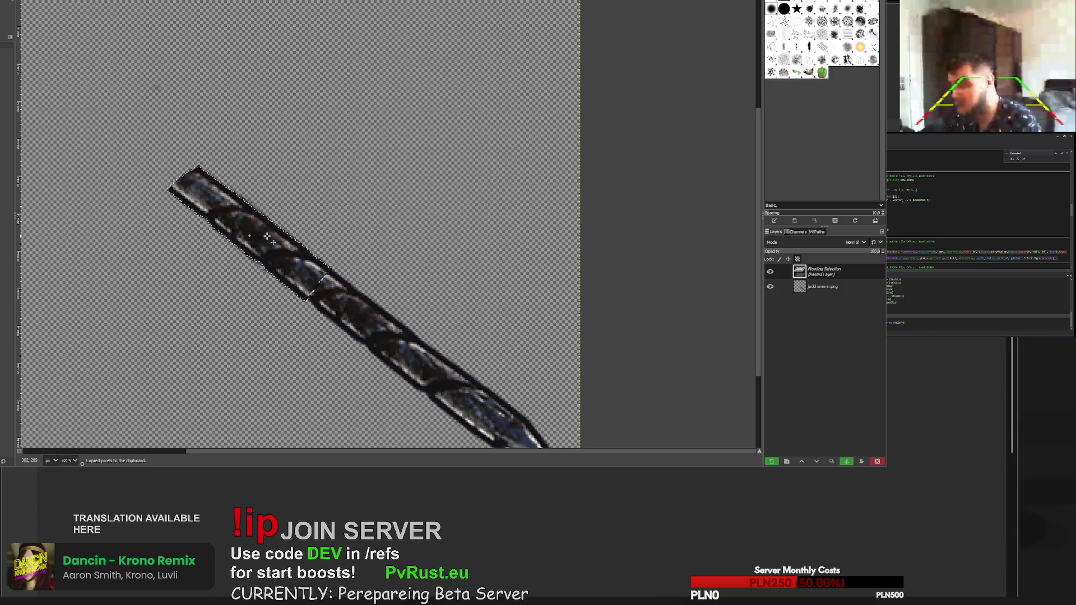
{"action": "key", "text": "ctrl+h"}
- Paste and anchor a second copy of the bit section
{"action": "key", "text": "1"}
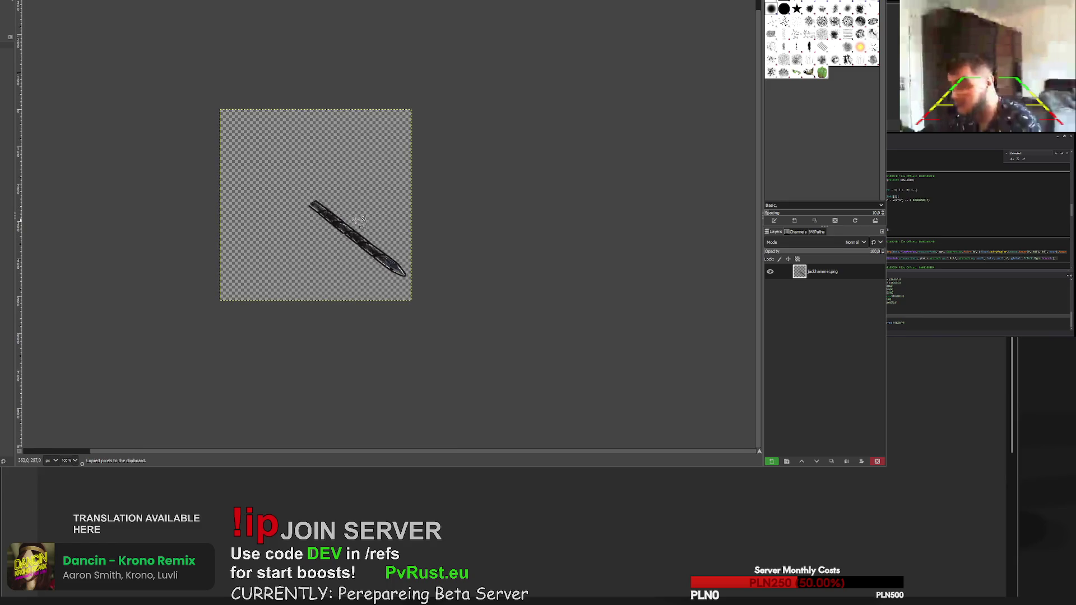
{"action": "key", "text": "ctrl+v"}
{"action": "scroll", "coordinate": [356, 220], "scroll_direction": "up", "scroll_amount": 5}
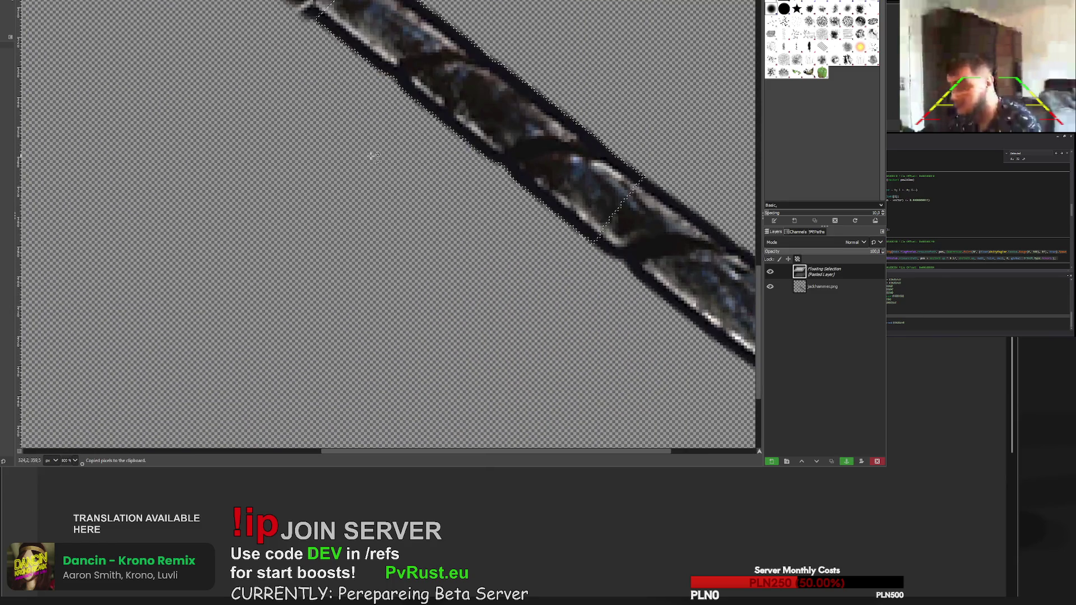
{"action": "scroll", "coordinate": [374, 154], "scroll_direction": "down", "scroll_amount": 2}
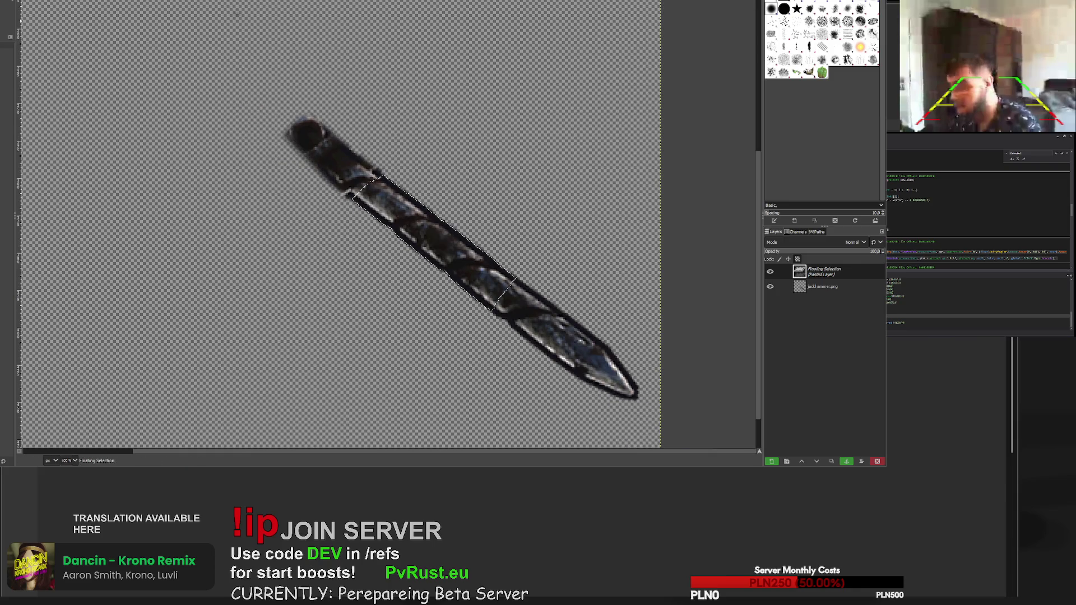
{"action": "key", "text": "ctrl+h"}
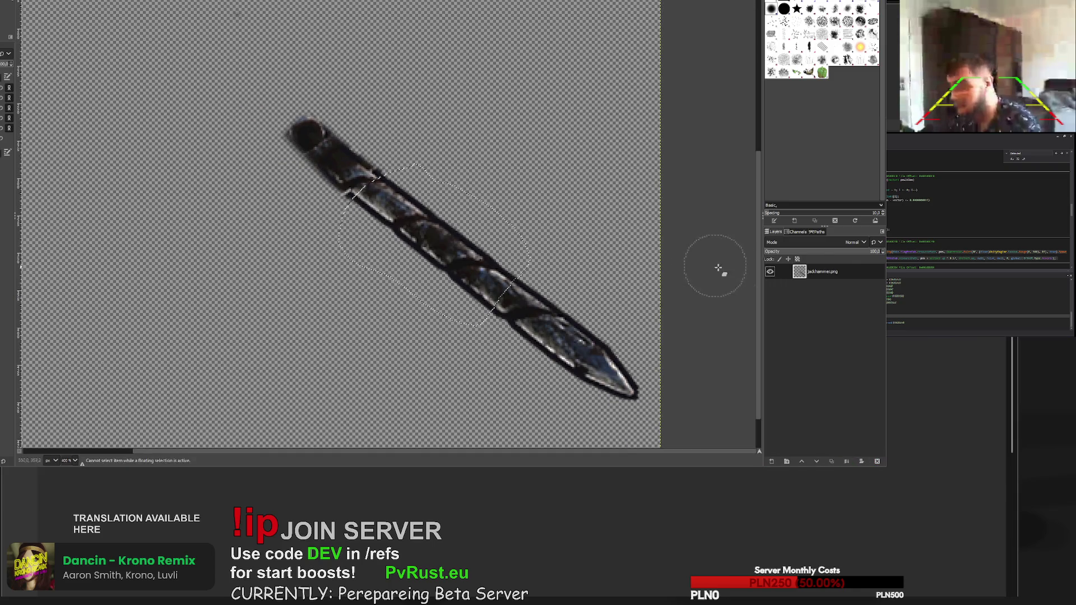
- Erase the dark rounded tip at the bit's top-left end
{"action": "key", "text": "r"}
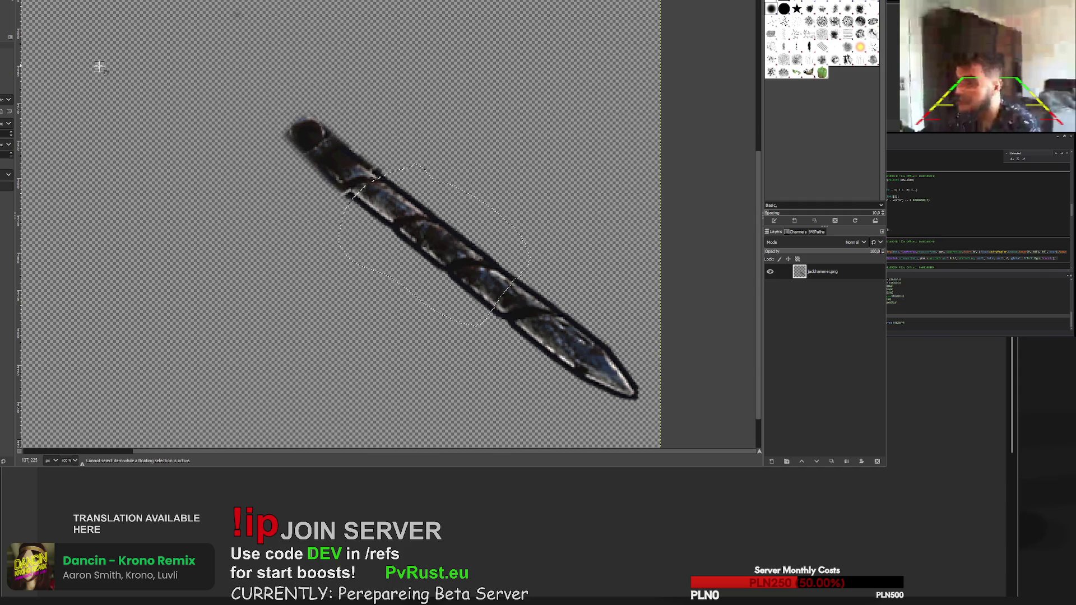
{"action": "key", "text": "shift+e"}
{"action": "mouse_move", "coordinate": [297, 115]}
{"action": "left_mouse_down"}
{"action": "mouse_move", "coordinate": [336, 168]}
{"action": "mouse_move", "coordinate": [329, 157]}
{"action": "mouse_move", "coordinate": [354, 146]}
{"action": "left_mouse_up"}
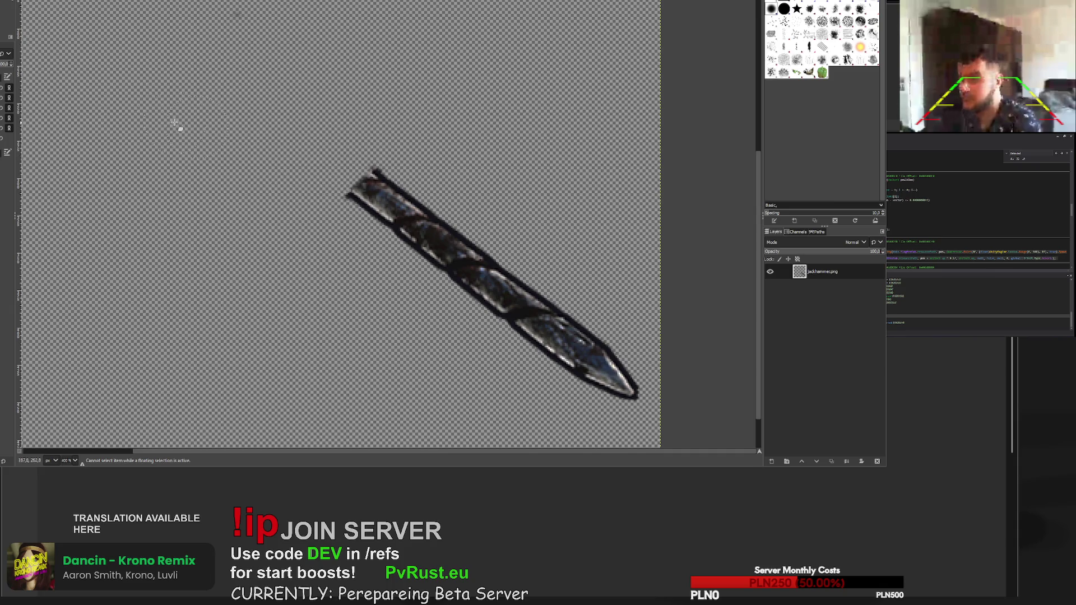
- Copy a ridged bit section and anchor the pasted piece further up-left along the bit
{"action": "key", "text": "t"}
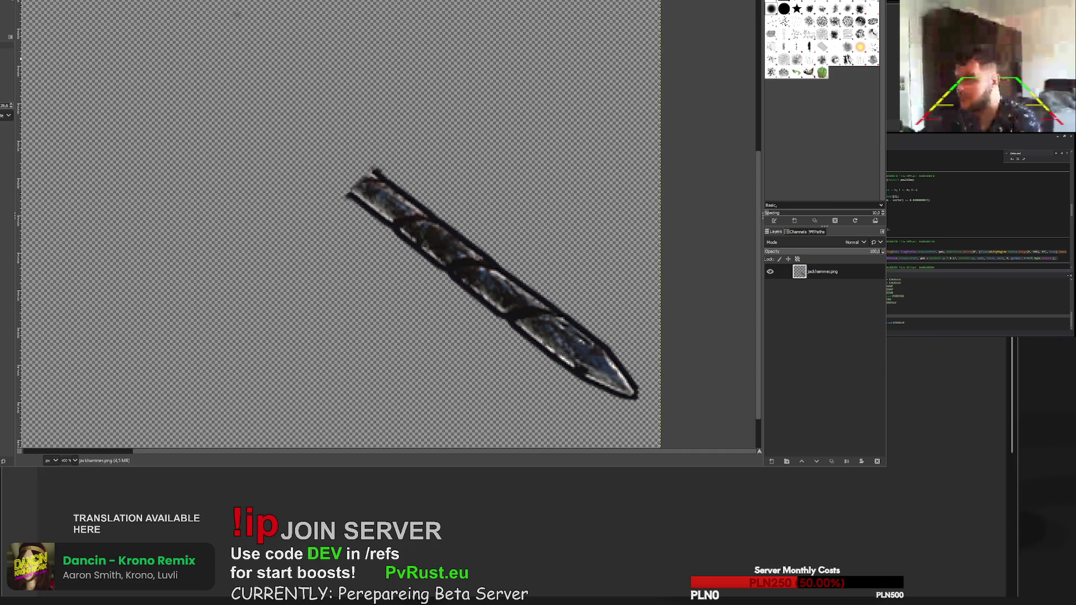
{"action": "key", "text": "shift+e"}
{"action": "key", "text": "r"}
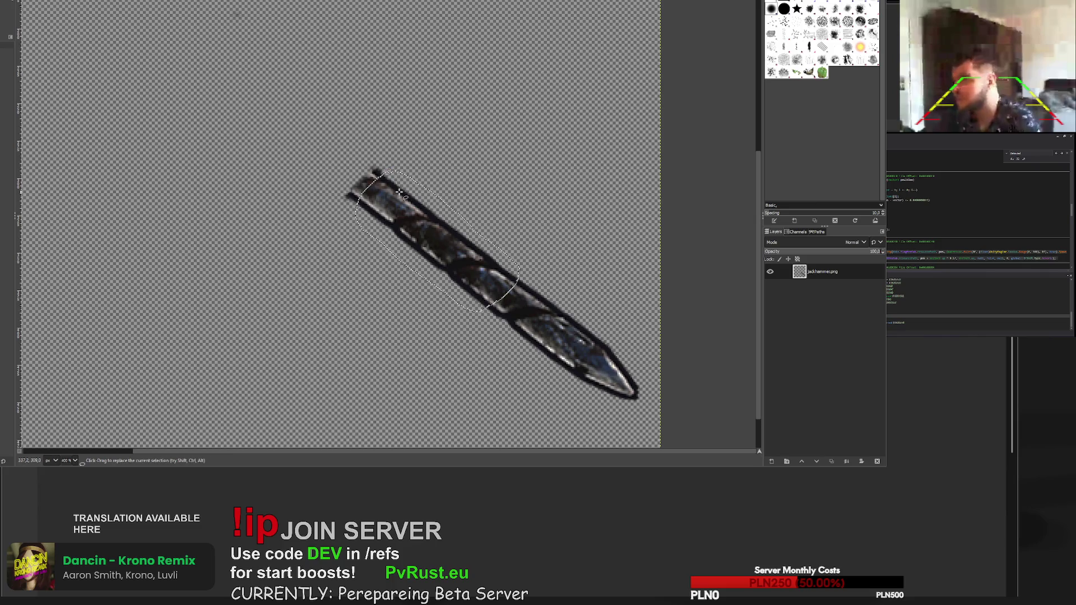
{"action": "key", "text": "ctrl+c"}
{"action": "key", "text": "ctrl+v"}
{"action": "mouse_move", "coordinate": [479, 237]}
{"action": "left_mouse_down"}
{"action": "mouse_move", "coordinate": [350, 188]}
{"action": "mouse_move", "coordinate": [343, 171]}
{"action": "left_mouse_up"}
{"action": "scroll", "coordinate": [408, 120], "scroll_direction": "down", "scroll_amount": 3}
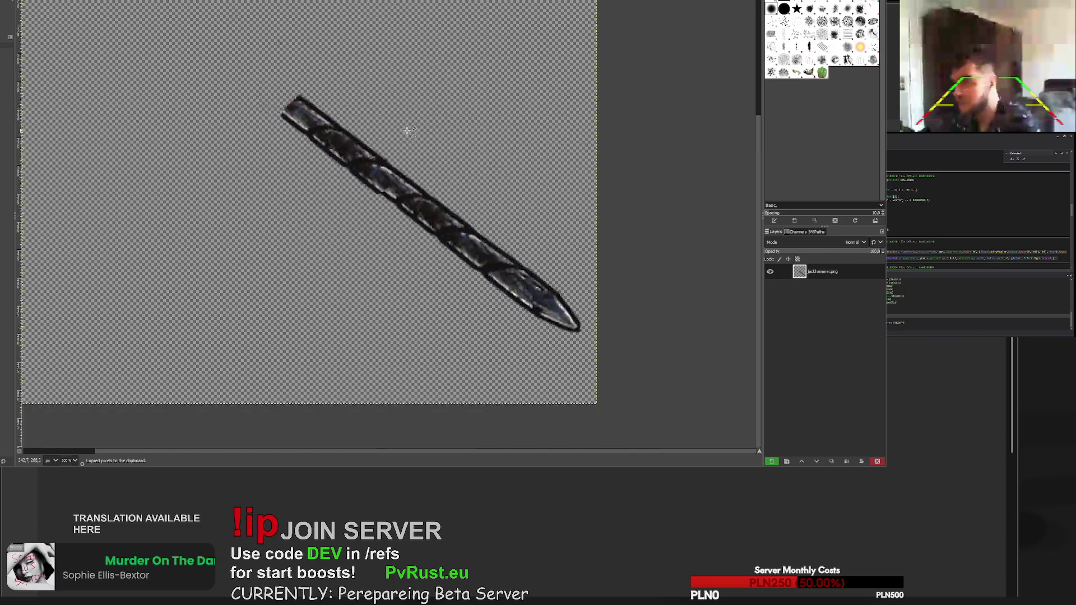
{"action": "scroll", "coordinate": [412, 94], "scroll_direction": "up", "scroll_amount": 3}
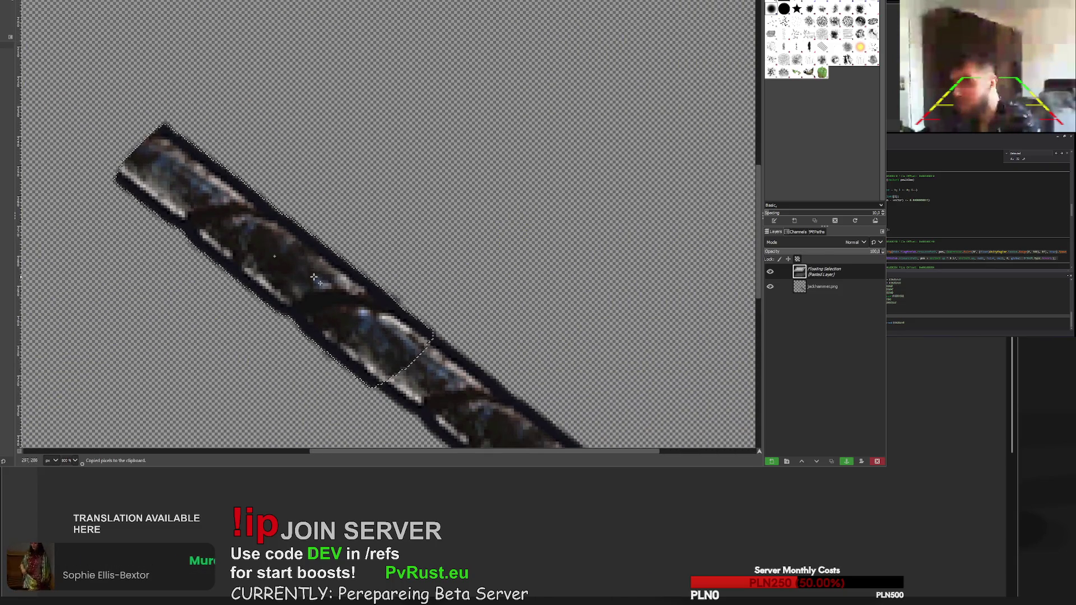
{"action": "left_click", "coordinate": [342, 258]}
- Paste another copy of the section and fix it in place to extend the bit
{"action": "scroll", "coordinate": [458, 239], "scroll_direction": "down", "scroll_amount": 1}
{"action": "scroll", "coordinate": [458, 238], "scroll_direction": "down", "scroll_amount": 4}
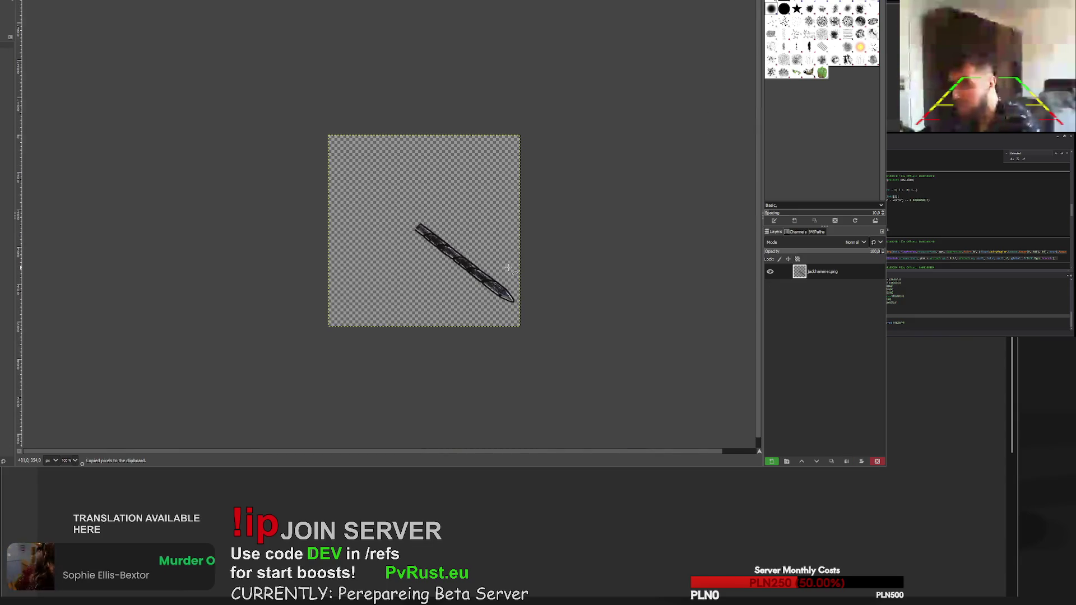
{"action": "scroll", "coordinate": [476, 217], "scroll_direction": "up", "scroll_amount": 3}
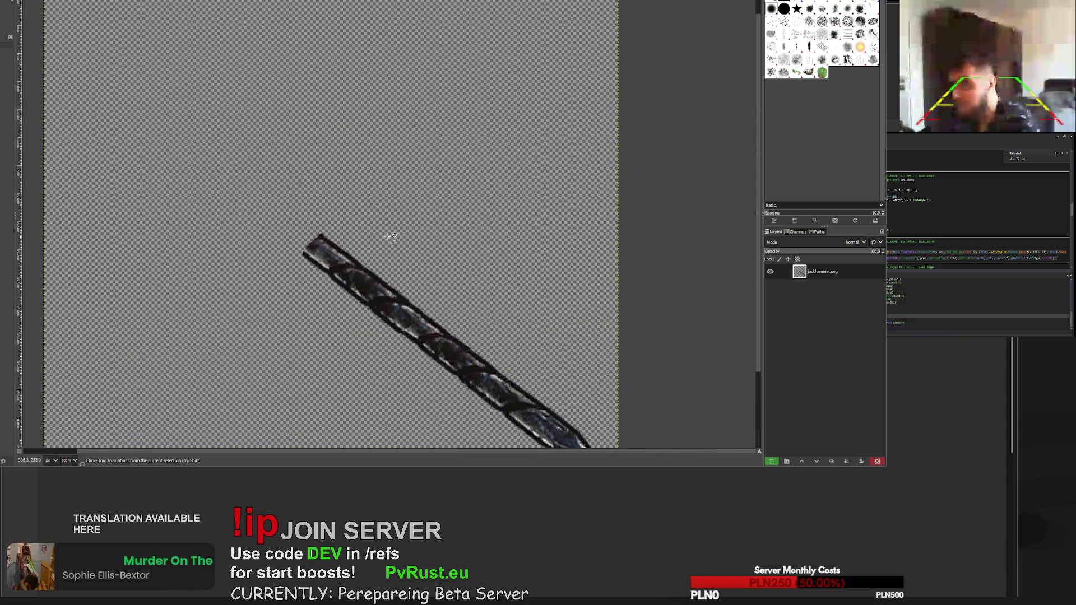
{"action": "key", "text": "ctrl+v"}
{"action": "mouse_move", "coordinate": [346, 238]}
{"action": "left_mouse_down"}
{"action": "mouse_move", "coordinate": [317, 265]}
{"action": "mouse_move", "coordinate": [345, 269]}
{"action": "left_mouse_up"}
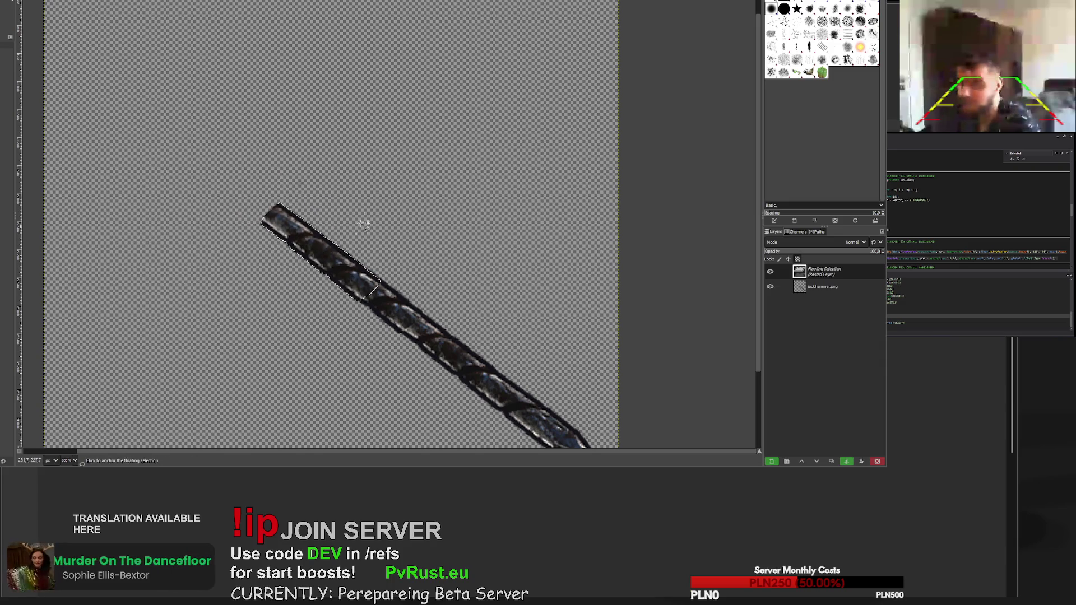
{"action": "left_click", "coordinate": [359, 231]}
- Paste a third copy onto the bit's upper end and anchor it
{"action": "scroll", "coordinate": [416, 273], "scroll_direction": "down", "scroll_amount": 5}
{"action": "scroll", "coordinate": [396, 239], "scroll_direction": "up", "scroll_amount": 4}
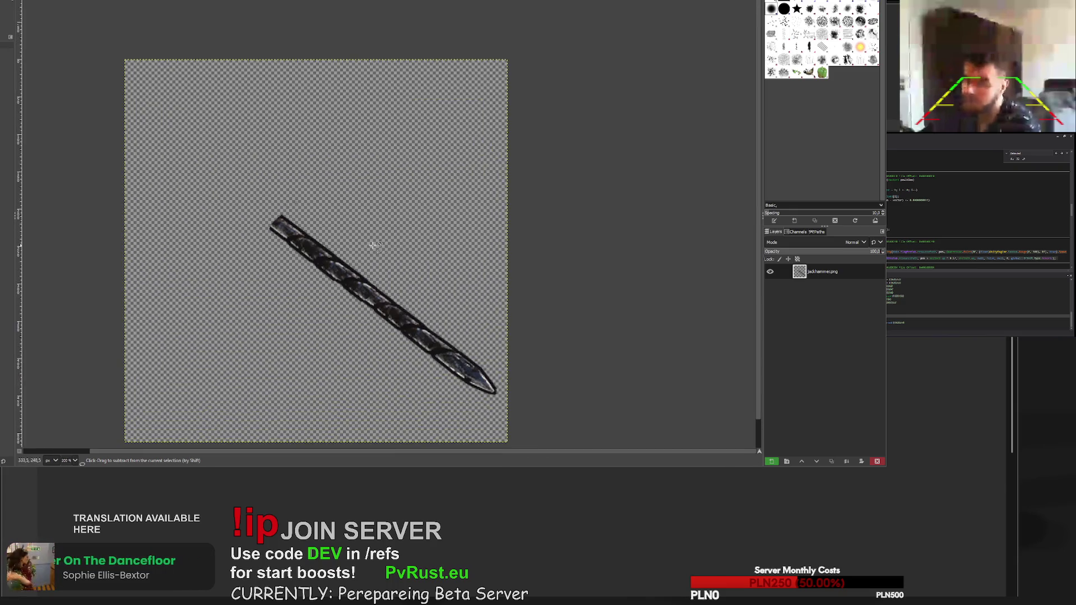
{"action": "scroll", "coordinate": [289, 209], "scroll_direction": "up", "scroll_amount": 2}
{"action": "scroll", "coordinate": [260, 204], "scroll_direction": "down", "scroll_amount": 5}
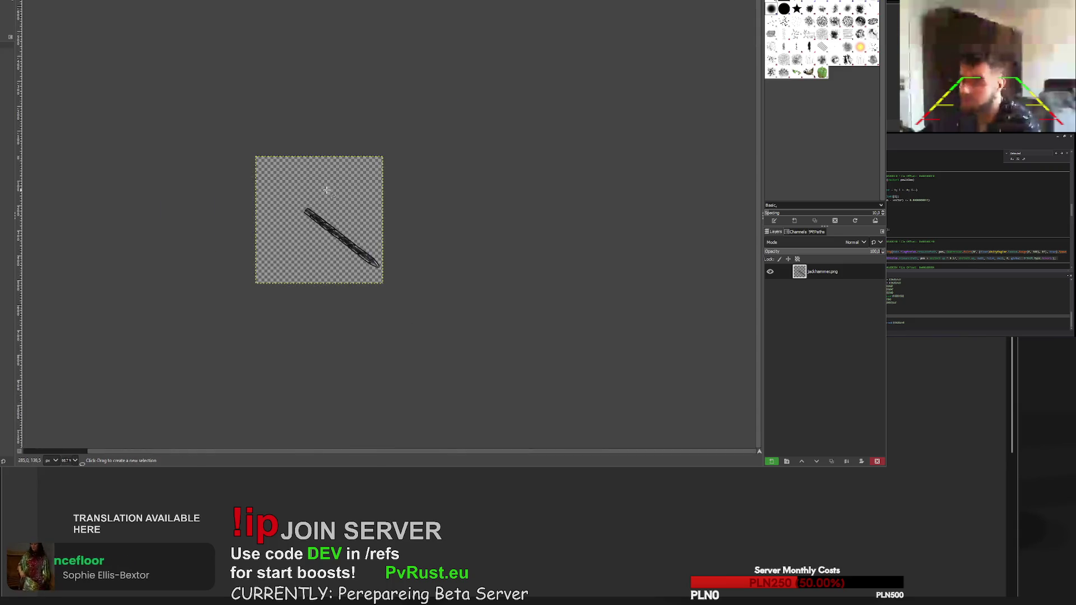
{"action": "key", "text": "ctrl+v"}
{"action": "scroll", "coordinate": [318, 192], "scroll_direction": "up", "scroll_amount": 5}
{"action": "mouse_move", "coordinate": [373, 252]}
{"action": "left_mouse_down"}
{"action": "mouse_move", "coordinate": [223, 153]}
{"action": "mouse_move", "coordinate": [242, 158]}
{"action": "left_mouse_up"}
{"action": "key", "text": "ctrl+h"}
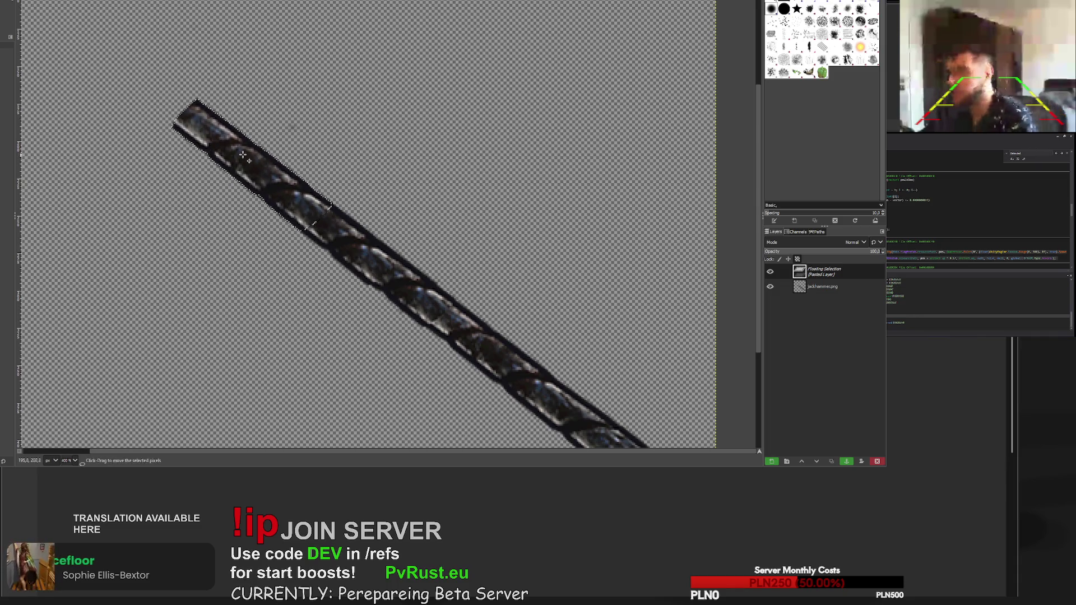
{"action": "scroll", "coordinate": [358, 157], "scroll_direction": "down", "scroll_amount": 4}
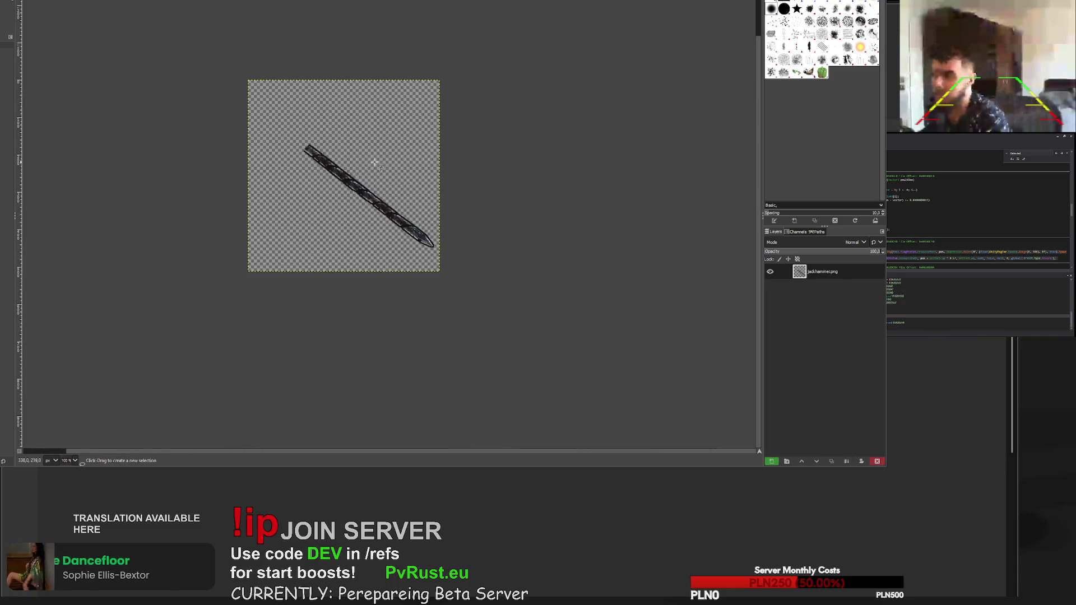
{"action": "scroll", "coordinate": [314, 109], "scroll_direction": "up", "scroll_amount": 3}
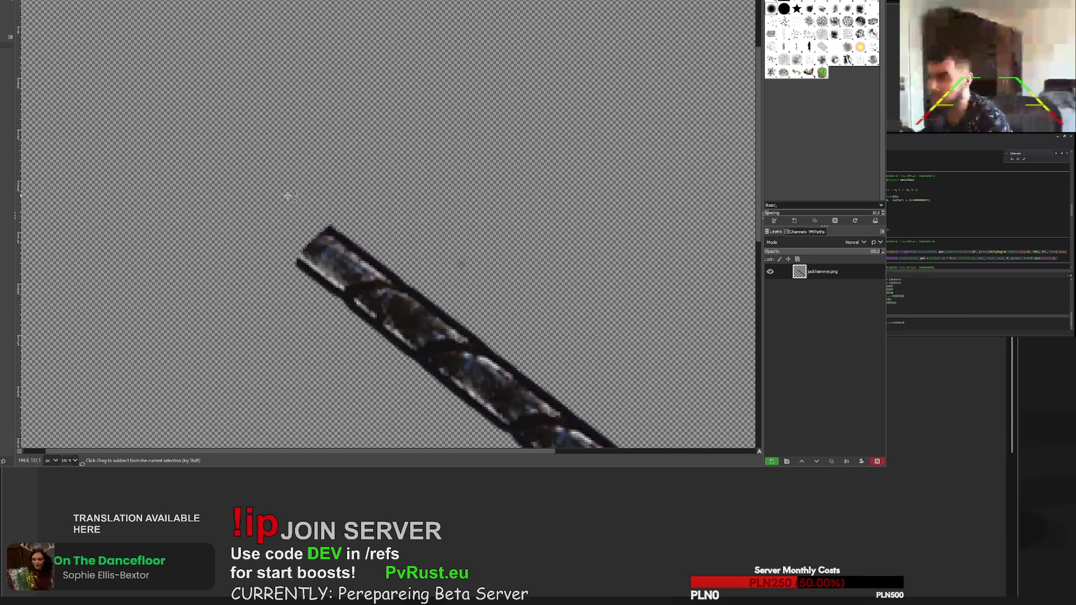
{"action": "scroll", "coordinate": [231, 138], "scroll_direction": "up", "scroll_amount": 3}
{"action": "key", "text": "shift+e"}
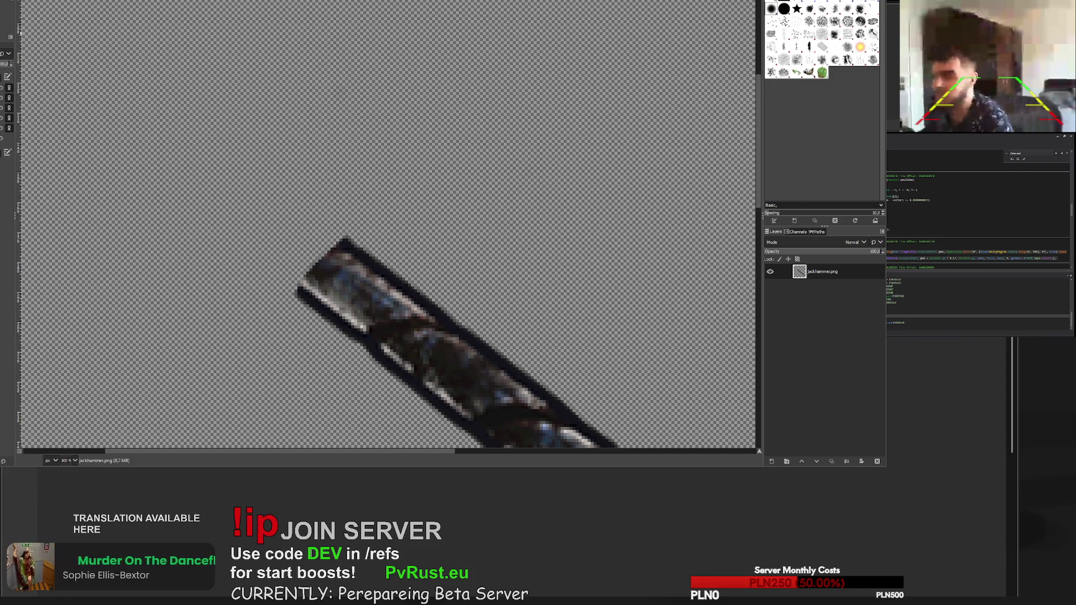
- Paint to round off and extend the drill bit's upper tip
{"action": "scroll", "coordinate": [370, 267], "scroll_direction": "up", "scroll_amount": 2}
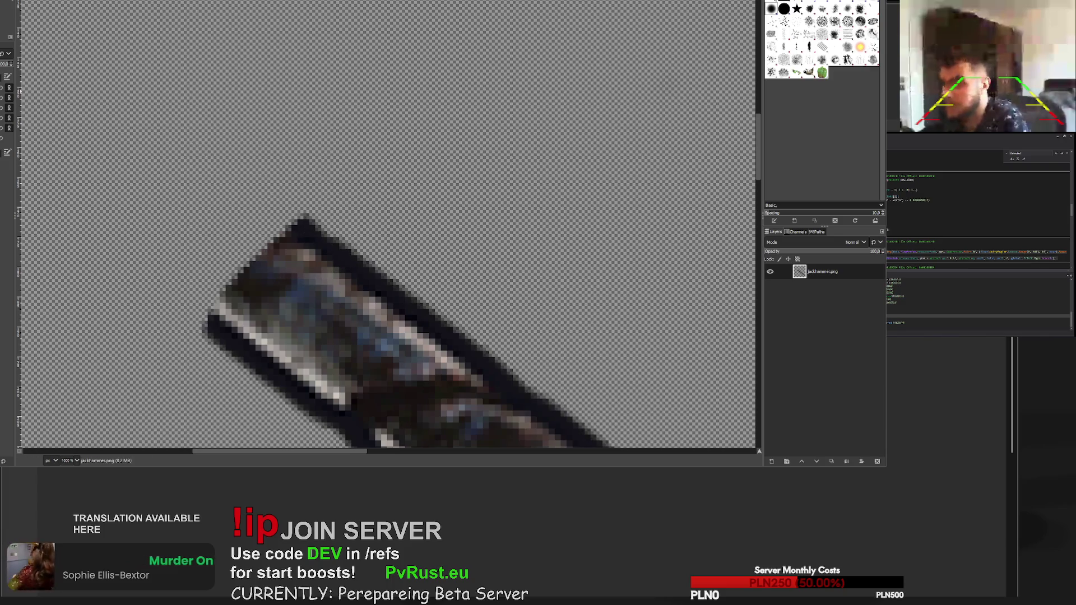
{"action": "mouse_move", "coordinate": [317, 224]}
{"action": "left_mouse_down"}
{"action": "mouse_move", "coordinate": [291, 220]}
{"action": "mouse_move", "coordinate": [241, 255]}
{"action": "mouse_move", "coordinate": [210, 320]}
{"action": "mouse_move", "coordinate": [227, 286]}
{"action": "left_mouse_up"}
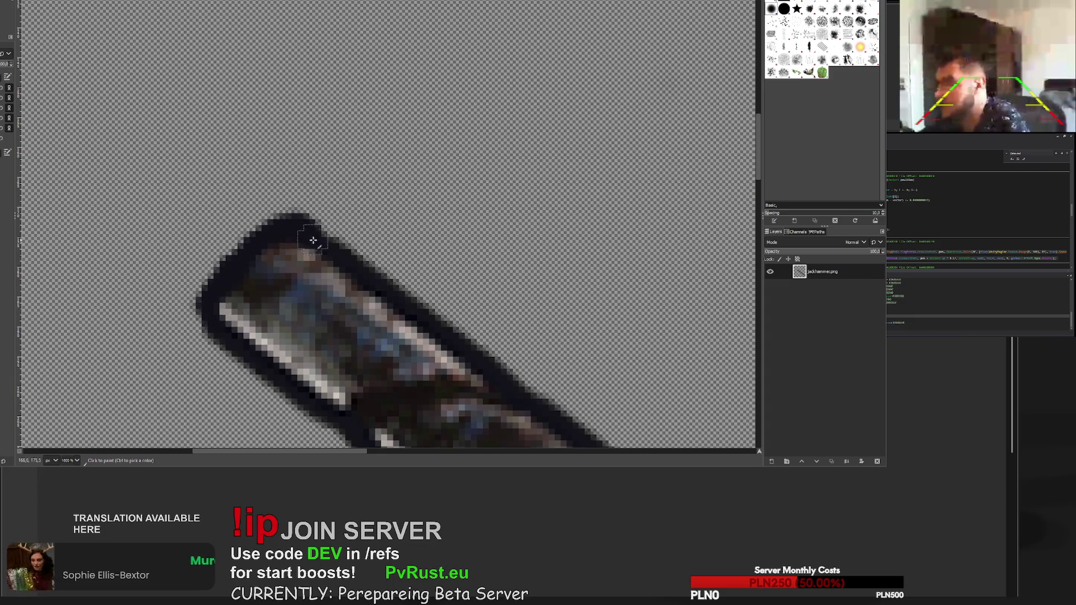
{"action": "scroll", "coordinate": [420, 346], "scroll_direction": "down", "scroll_amount": 8, "text": "ctrl"}
{"action": "scroll", "coordinate": [420, 346], "scroll_direction": "up", "scroll_amount": 7, "text": "ctrl"}
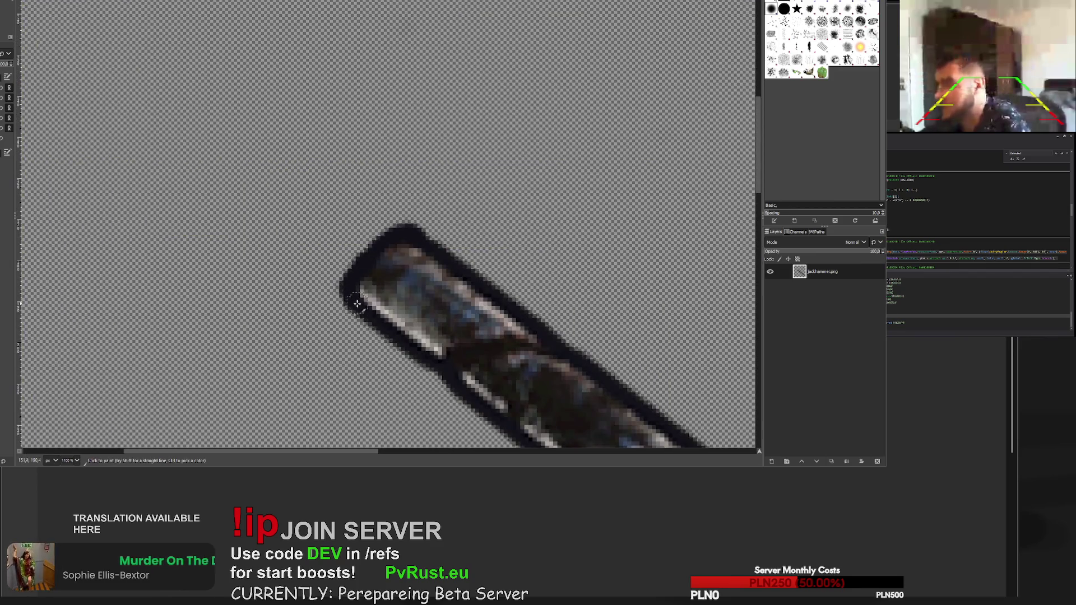
{"action": "scroll", "coordinate": [357, 303], "scroll_direction": "down", "scroll_amount": 5, "text": "ctrl"}
{"action": "scroll", "coordinate": [611, 308], "scroll_direction": "down", "scroll_amount": 3, "text": "ctrl"}
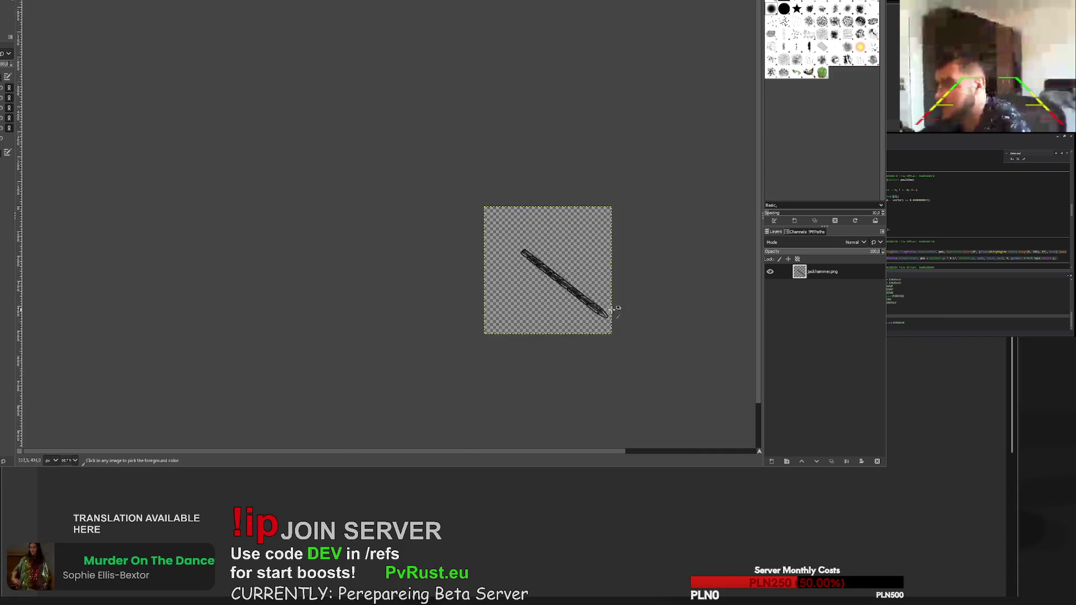
{"action": "scroll", "coordinate": [582, 283], "scroll_direction": "up", "scroll_amount": 9, "text": "ctrl"}
{"action": "scroll", "coordinate": [423, 208], "scroll_direction": "up", "scroll_amount": 2, "text": "ctrl"}
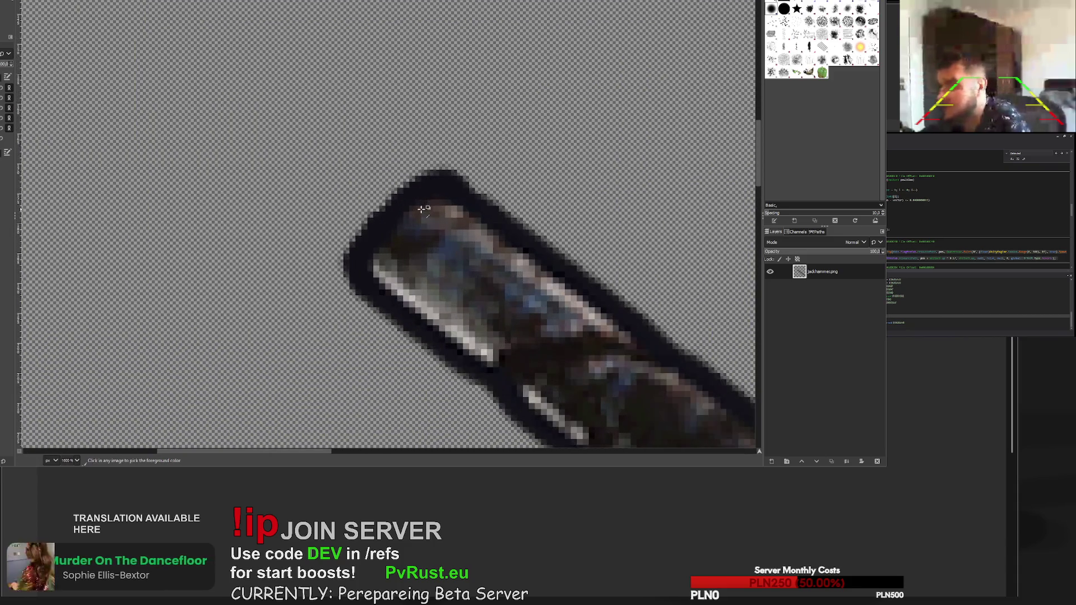
- Sample a grey from the bit and paint it over the dark area near the tip
{"action": "key", "text": "ctrl"}
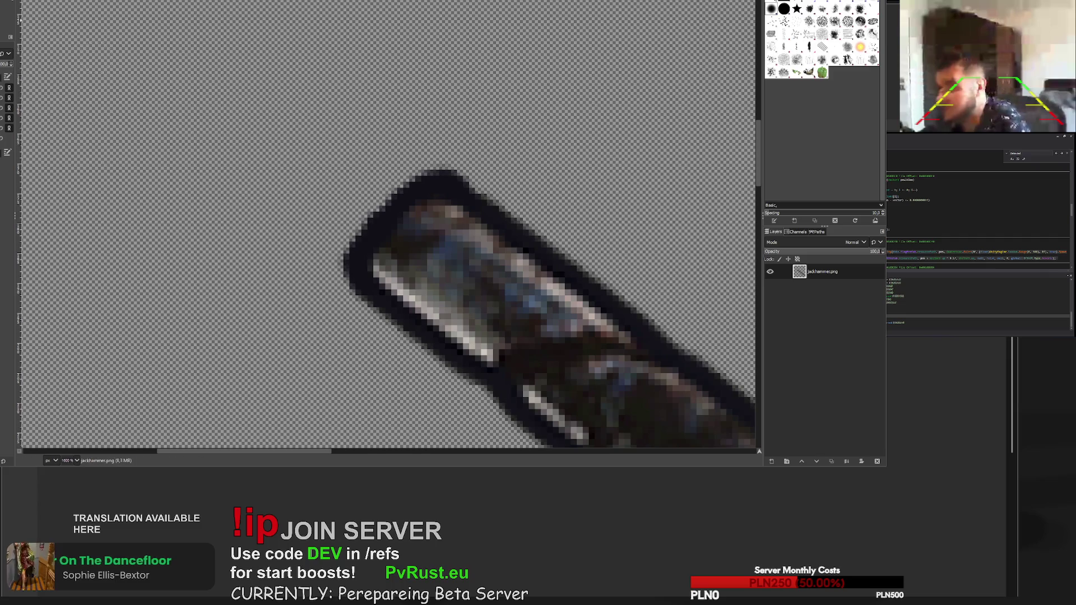
{"action": "left_click", "coordinate": [8, 26]}
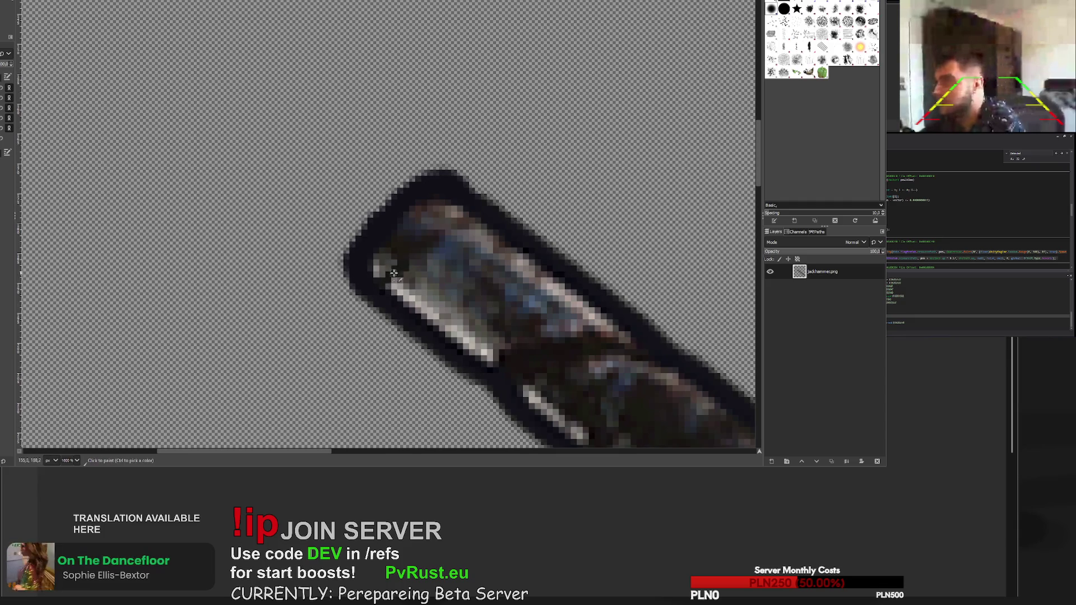
{"action": "scroll", "coordinate": [435, 211], "scroll_direction": "down", "scroll_amount": 4}
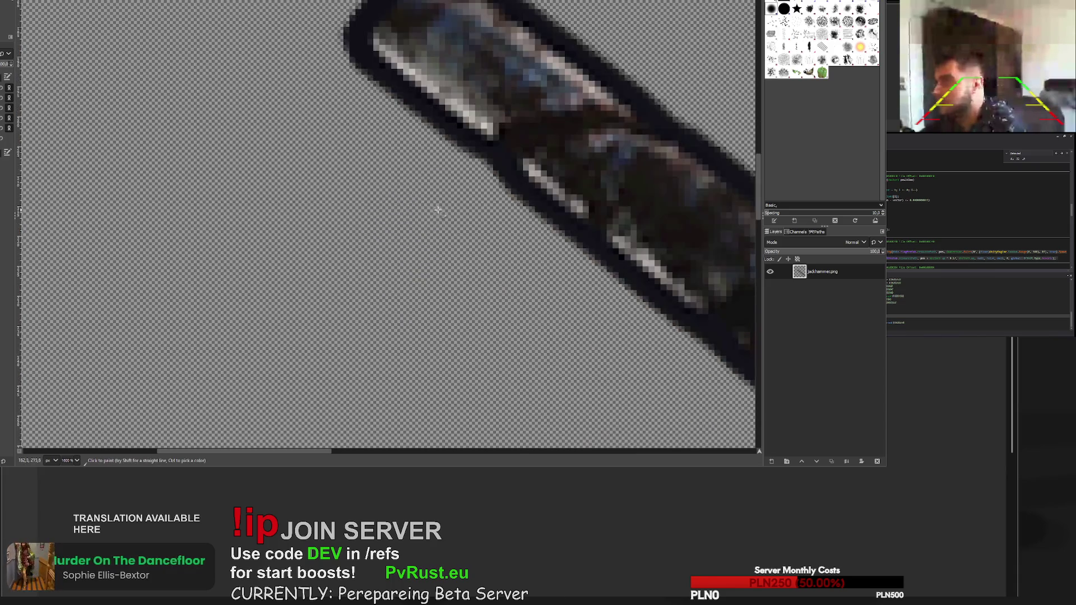
{"action": "scroll", "coordinate": [463, 201], "scroll_direction": "down", "scroll_amount": 2}
{"action": "scroll", "coordinate": [464, 224], "scroll_direction": "up", "scroll_amount": 7}
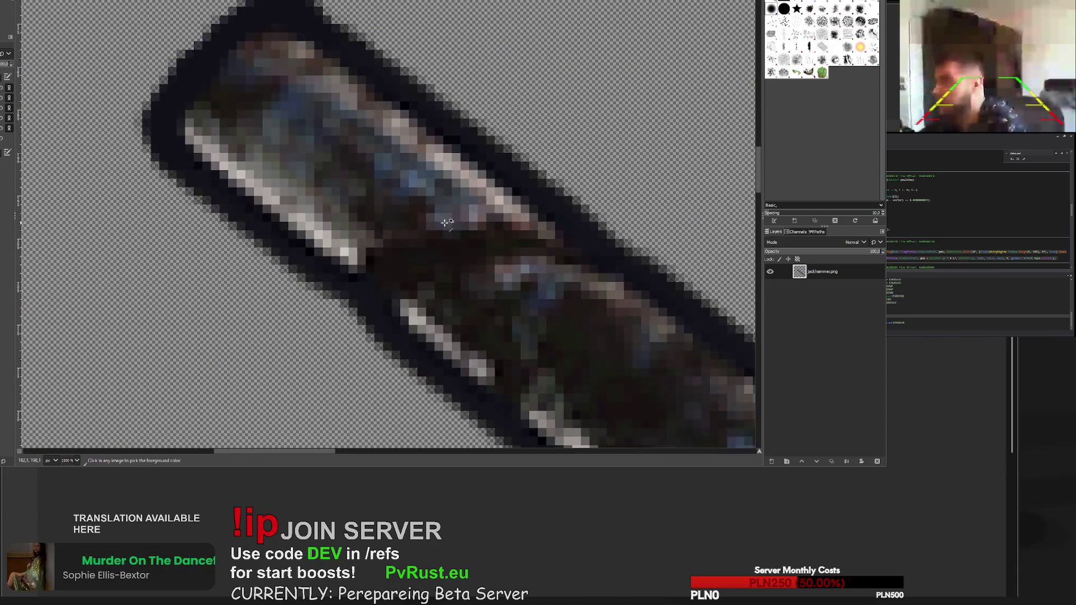
{"action": "mouse_move", "coordinate": [464, 232]}
{"action": "left_mouse_down"}
{"action": "mouse_move", "coordinate": [552, 250]}
{"action": "mouse_move", "coordinate": [488, 246]}
{"action": "left_mouse_up"}
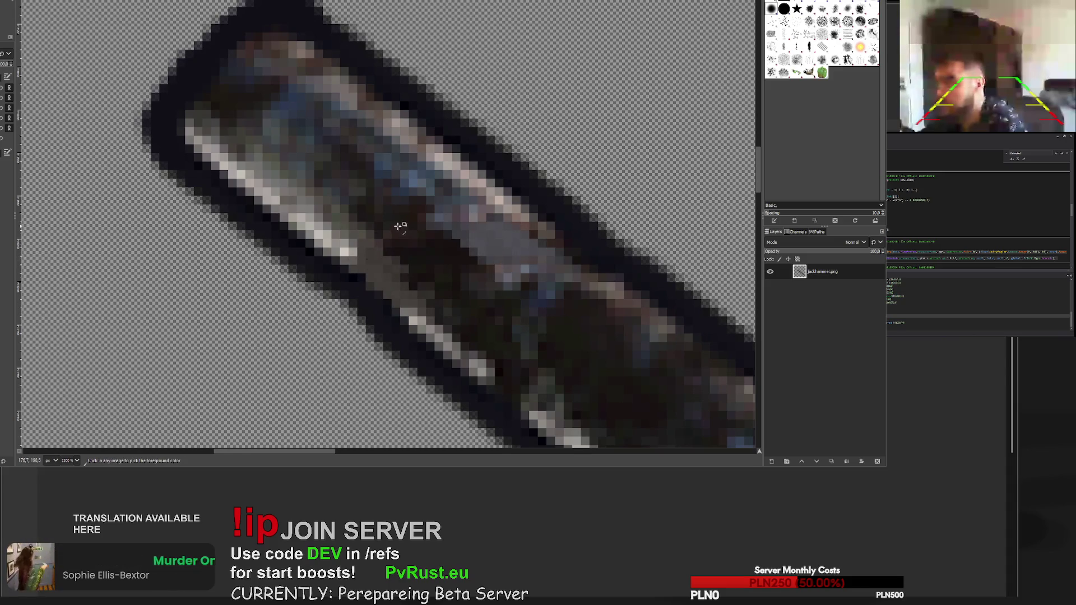
{"action": "scroll", "coordinate": [454, 283], "scroll_direction": "down", "scroll_amount": 5}
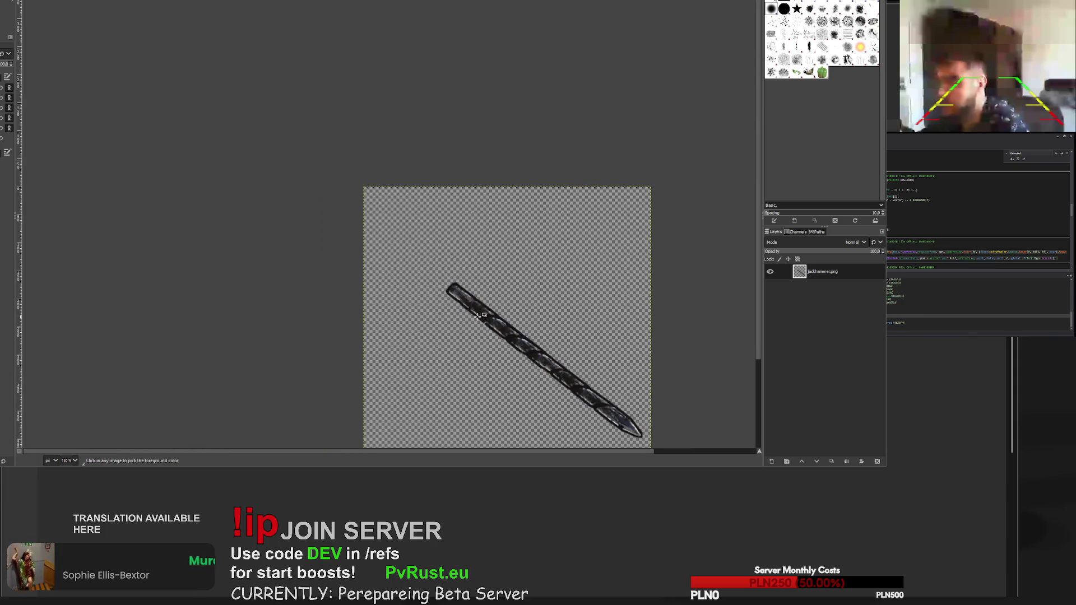
- Paint dark strokes across the bit's end, covering the light blue pixels
{"action": "scroll", "coordinate": [482, 317], "scroll_direction": "up", "scroll_amount": 5}
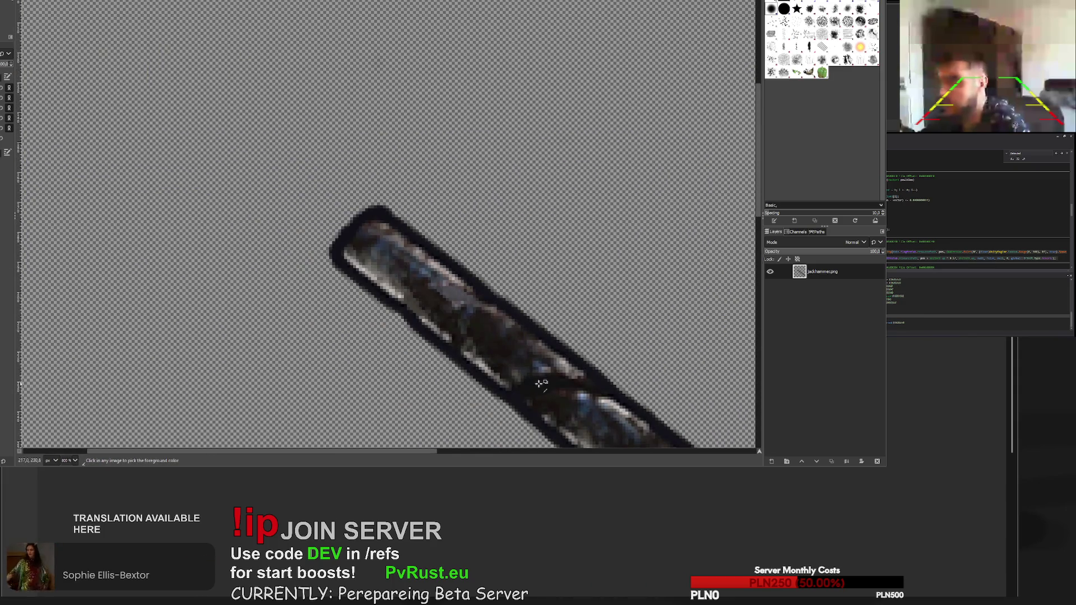
{"action": "scroll", "coordinate": [402, 232], "scroll_direction": "up", "scroll_amount": 3}
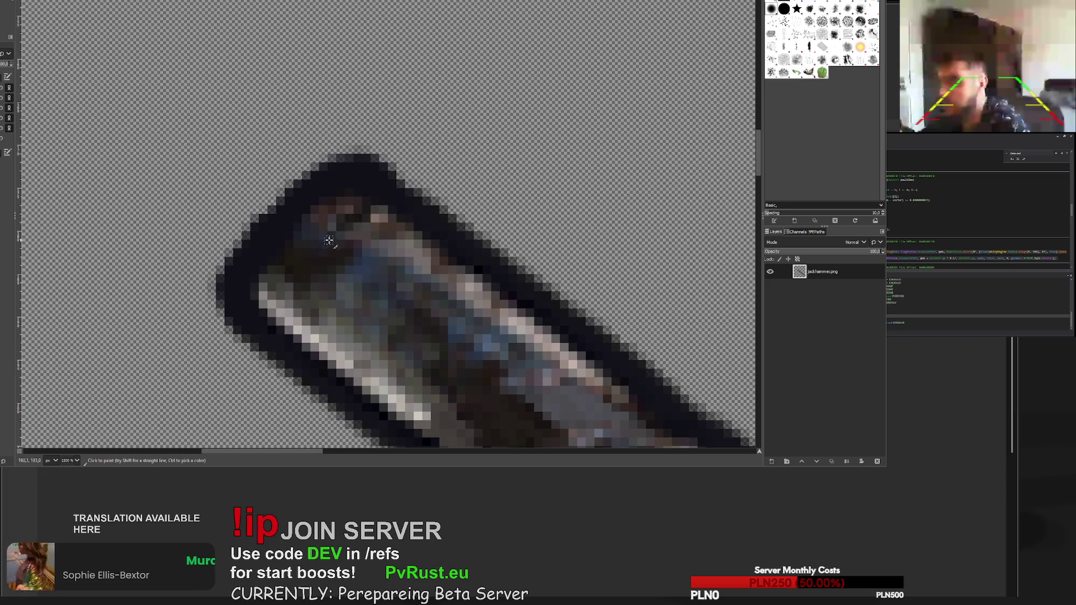
{"action": "left_click_drag", "start_coordinate": [331, 240], "coordinate": [282, 302]}
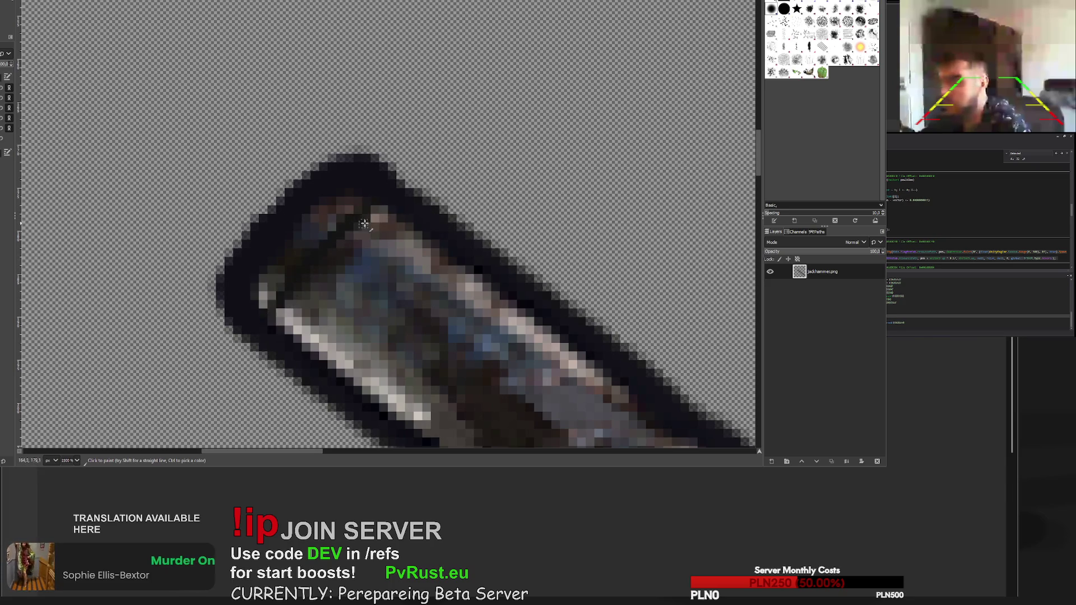
{"action": "mouse_move", "coordinate": [380, 210]}
{"action": "left_mouse_down"}
{"action": "mouse_move", "coordinate": [297, 314]}
{"action": "mouse_move", "coordinate": [292, 301]}
{"action": "left_mouse_up"}
{"action": "left_click_drag", "start_coordinate": [345, 206], "coordinate": [296, 251]}
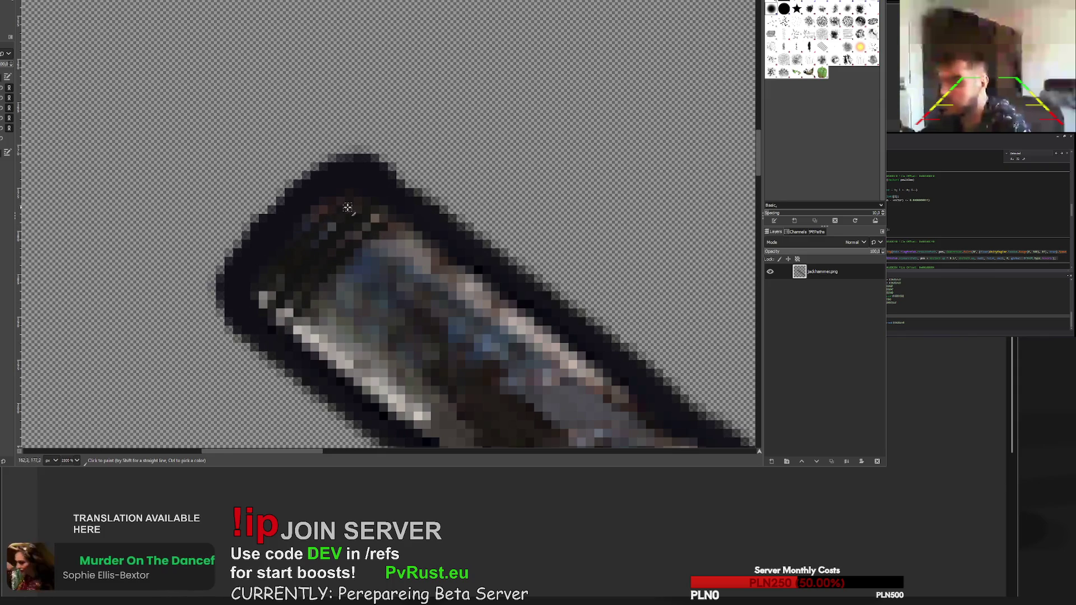
{"action": "mouse_move", "coordinate": [401, 236]}
{"action": "left_mouse_down"}
{"action": "mouse_move", "coordinate": [314, 306]}
{"action": "mouse_move", "coordinate": [314, 336]}
{"action": "mouse_move", "coordinate": [387, 264]}
{"action": "mouse_move", "coordinate": [350, 307]}
{"action": "mouse_move", "coordinate": [443, 253]}
{"action": "mouse_move", "coordinate": [344, 339]}
{"action": "mouse_move", "coordinate": [393, 314]}
{"action": "mouse_move", "coordinate": [348, 353]}
{"action": "left_mouse_up"}
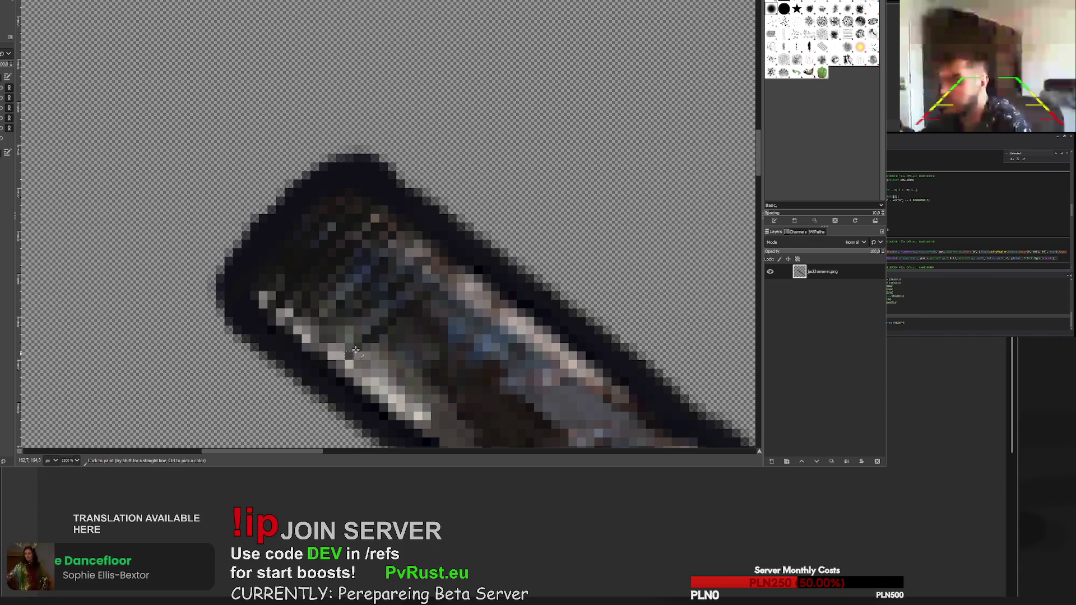
- Paint three more dark diagonal ridges across the bit's end toward its lower edge
{"action": "scroll", "coordinate": [436, 383], "scroll_direction": "down", "scroll_amount": 9}
{"action": "scroll", "coordinate": [388, 391], "scroll_direction": "up", "scroll_amount": 6}
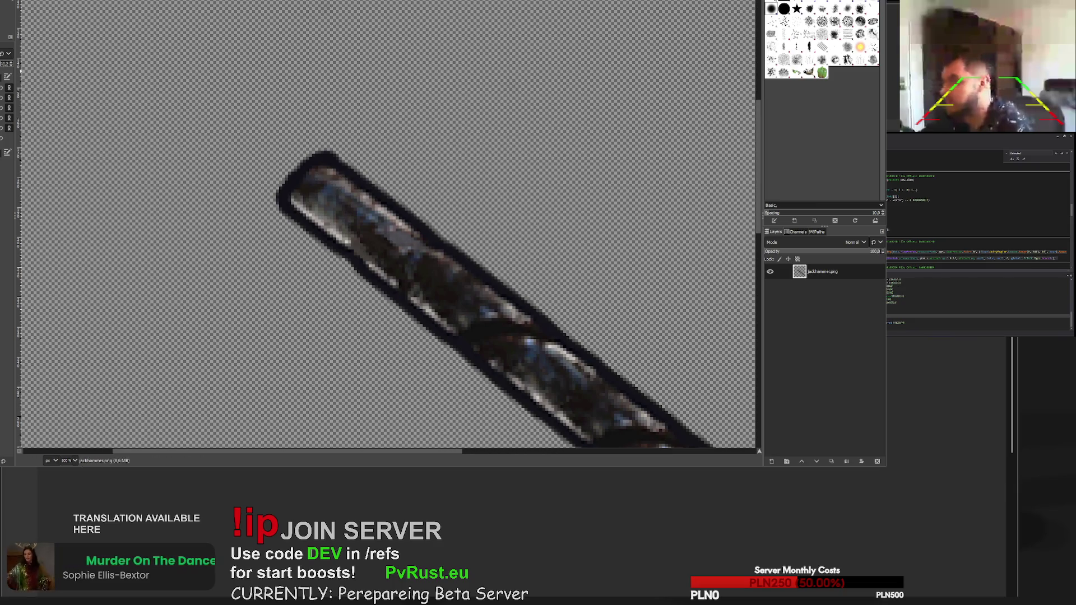
{"action": "scroll", "coordinate": [348, 171], "scroll_direction": "up", "scroll_amount": 3}
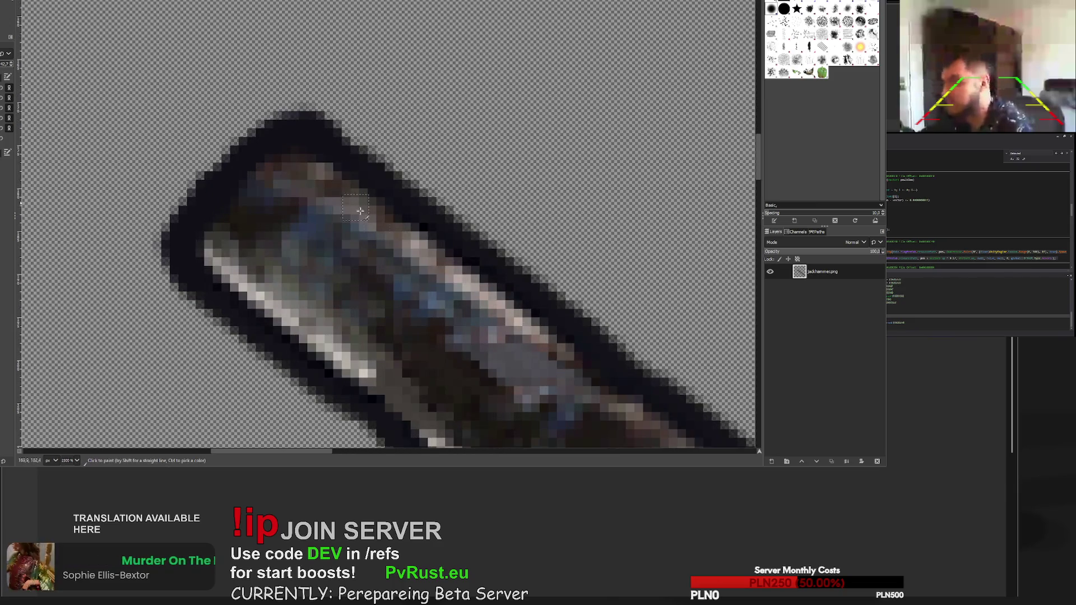
{"action": "mouse_move", "coordinate": [309, 236]}
{"action": "left_mouse_down"}
{"action": "mouse_move", "coordinate": [211, 269]}
{"action": "mouse_move", "coordinate": [308, 343]}
{"action": "mouse_move", "coordinate": [336, 347]}
{"action": "mouse_move", "coordinate": [230, 224]}
{"action": "mouse_move", "coordinate": [342, 211]}
{"action": "mouse_move", "coordinate": [241, 241]}
{"action": "mouse_move", "coordinate": [379, 276]}
{"action": "mouse_move", "coordinate": [273, 330]}
{"action": "mouse_move", "coordinate": [314, 314]}
{"action": "mouse_move", "coordinate": [267, 225]}
{"action": "mouse_move", "coordinate": [355, 190]}
{"action": "left_mouse_up"}
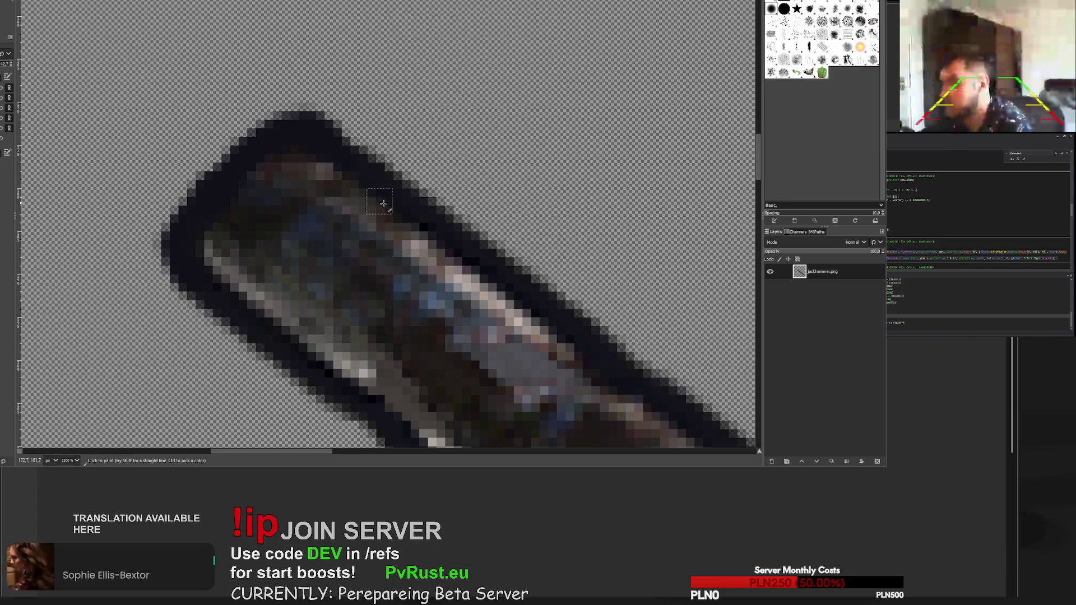
{"action": "mouse_move", "coordinate": [206, 246]}
{"action": "left_mouse_down"}
{"action": "mouse_move", "coordinate": [292, 252]}
{"action": "mouse_move", "coordinate": [297, 314]}
{"action": "mouse_move", "coordinate": [336, 336]}
{"action": "mouse_move", "coordinate": [351, 371]}
{"action": "mouse_move", "coordinate": [241, 269]}
{"action": "mouse_move", "coordinate": [239, 199]}
{"action": "mouse_move", "coordinate": [324, 252]}
{"action": "mouse_move", "coordinate": [303, 200]}
{"action": "left_mouse_up"}
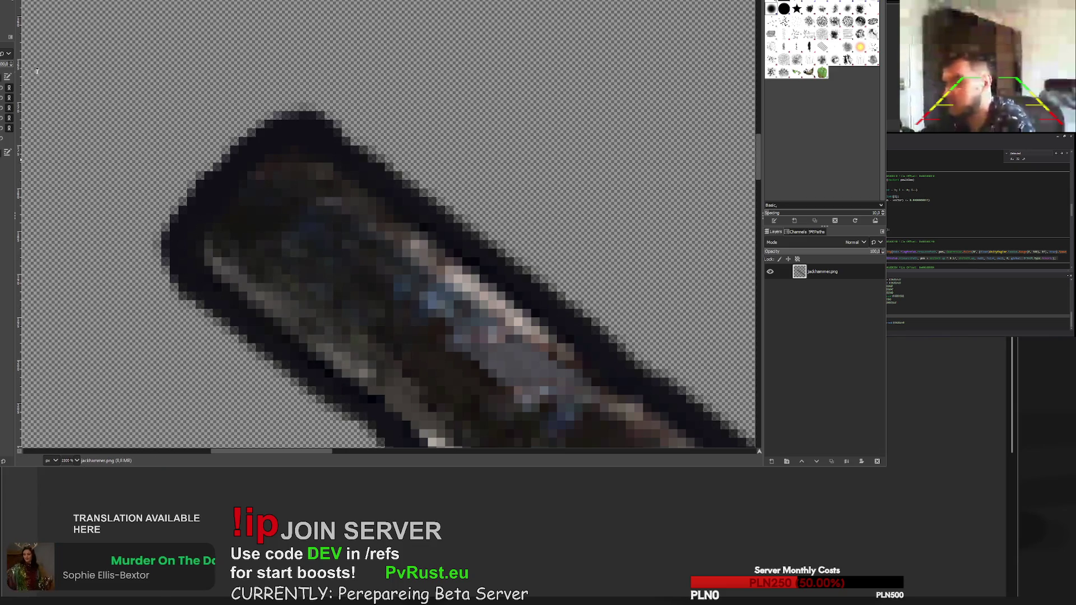
{"action": "mouse_move", "coordinate": [226, 271]}
{"action": "left_mouse_down"}
{"action": "mouse_move", "coordinate": [255, 263]}
{"action": "mouse_move", "coordinate": [326, 205]}
{"action": "mouse_move", "coordinate": [386, 207]}
{"action": "mouse_move", "coordinate": [283, 294]}
{"action": "mouse_move", "coordinate": [286, 335]}
{"action": "mouse_move", "coordinate": [396, 235]}
{"action": "mouse_move", "coordinate": [432, 244]}
{"action": "mouse_move", "coordinate": [402, 285]}
{"action": "mouse_move", "coordinate": [335, 334]}
{"action": "mouse_move", "coordinate": [337, 352]}
{"action": "mouse_move", "coordinate": [384, 352]}
{"action": "mouse_move", "coordinate": [420, 312]}
{"action": "mouse_move", "coordinate": [474, 287]}
{"action": "left_mouse_up"}
{"action": "scroll", "coordinate": [499, 346], "scroll_direction": "down", "scroll_amount": 7}
- Darken the bright highlights on the drill bit's body
{"action": "scroll", "coordinate": [499, 346], "scroll_direction": "down", "scroll_amount": 2}
{"action": "scroll", "coordinate": [547, 249], "scroll_direction": "up", "scroll_amount": 9}
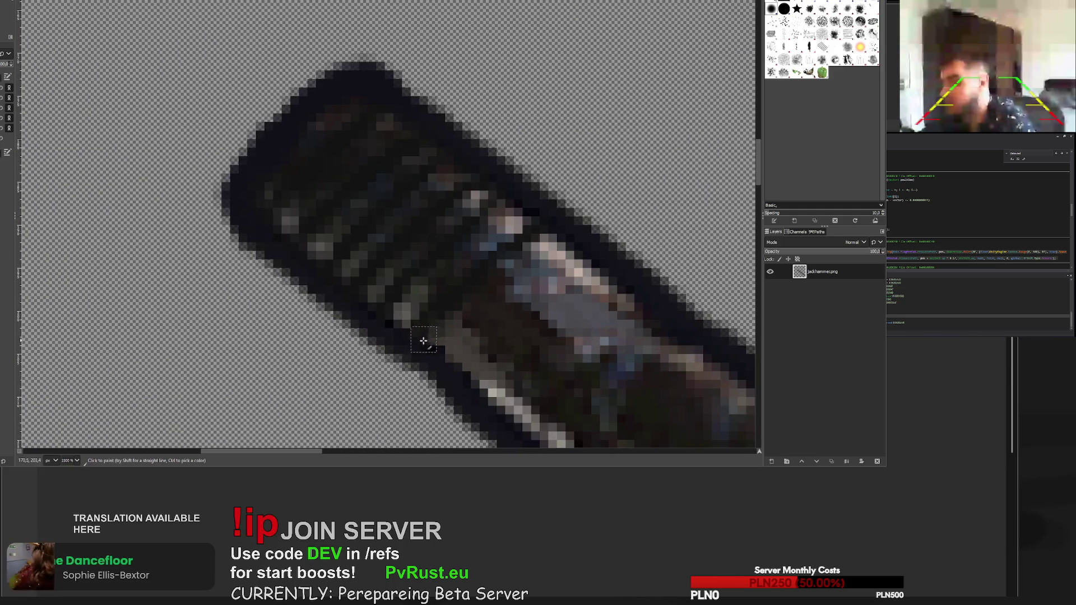
{"action": "mouse_move", "coordinate": [423, 341]}
{"action": "left_mouse_down"}
{"action": "mouse_move", "coordinate": [493, 268]}
{"action": "mouse_move", "coordinate": [555, 238]}
{"action": "mouse_move", "coordinate": [552, 263]}
{"action": "mouse_move", "coordinate": [478, 326]}
{"action": "left_mouse_up"}
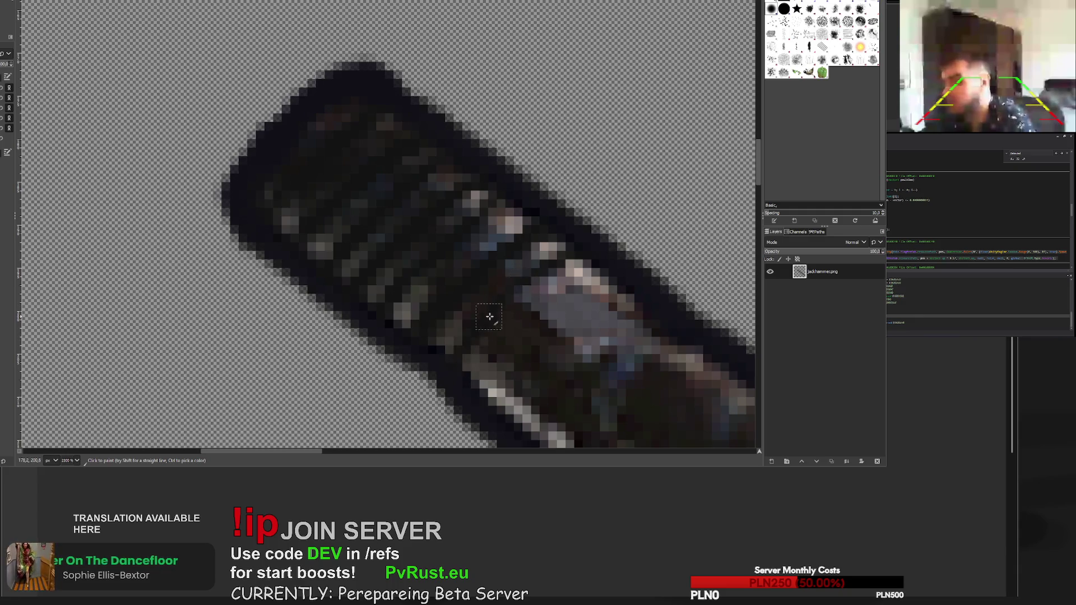
{"action": "scroll", "coordinate": [481, 345], "scroll_direction": "down", "scroll_amount": 4}
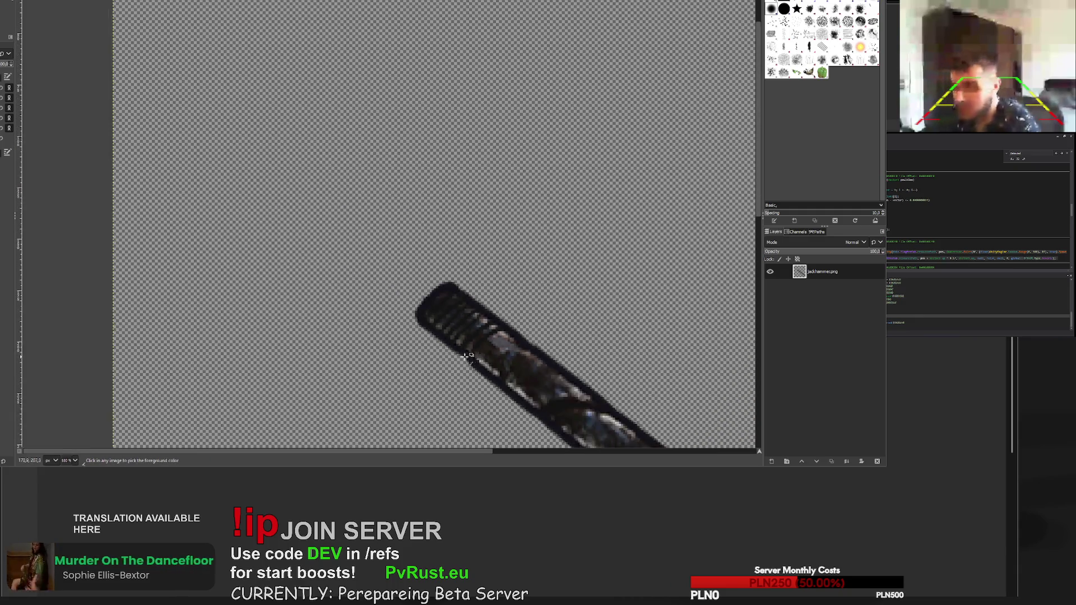
{"action": "scroll", "coordinate": [440, 365], "scroll_direction": "up", "scroll_amount": 2}
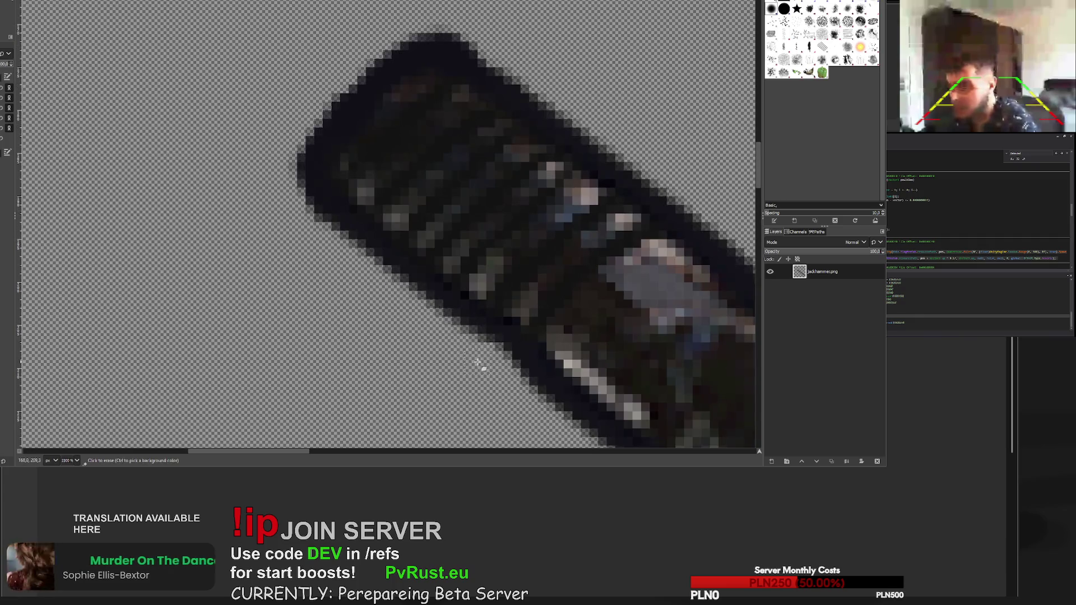
- Erase the stray dark fringe pixels along the bit's upper-left edge up to its end
{"action": "left_click", "coordinate": [496, 344]}
{"action": "left_click", "coordinate": [449, 313]}
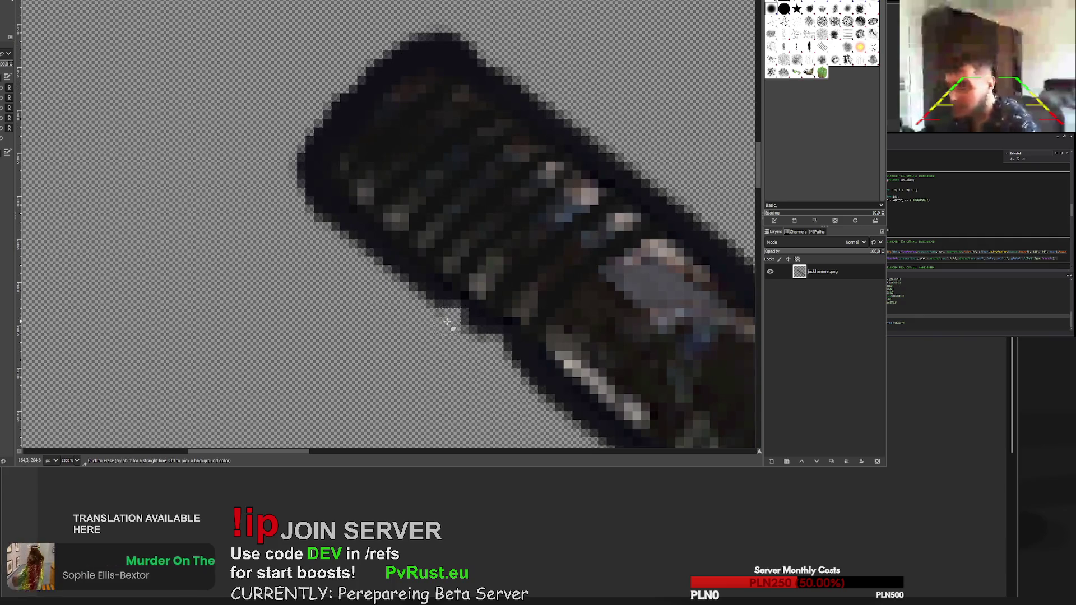
{"action": "left_click_drag", "start_coordinate": [448, 312], "coordinate": [409, 293]}
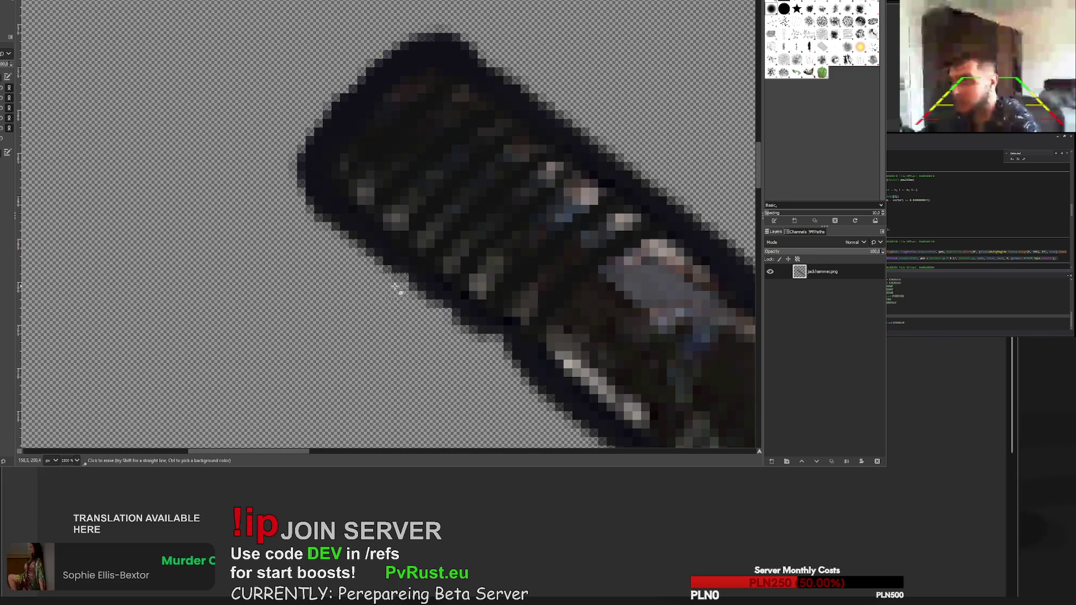
{"action": "left_click", "coordinate": [371, 258]}
{"action": "left_click", "coordinate": [340, 238]}
{"action": "left_click_drag", "start_coordinate": [340, 238], "coordinate": [313, 209]}
{"action": "scroll", "coordinate": [312, 209], "scroll_direction": "down", "scroll_amount": 6}
{"action": "scroll", "coordinate": [428, 241], "scroll_direction": "up", "scroll_amount": 5}
{"action": "scroll", "coordinate": [445, 240], "scroll_direction": "down", "scroll_amount": 6}
{"action": "scroll", "coordinate": [468, 252], "scroll_direction": "up", "scroll_amount": 3}
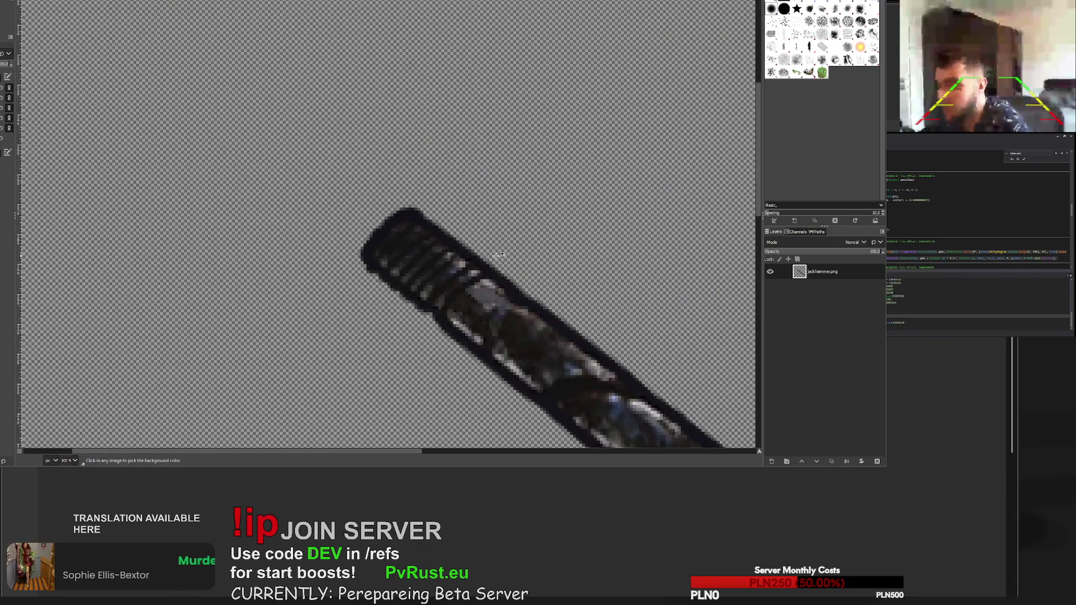
{"action": "scroll", "coordinate": [498, 255], "scroll_direction": "up", "scroll_amount": 4}
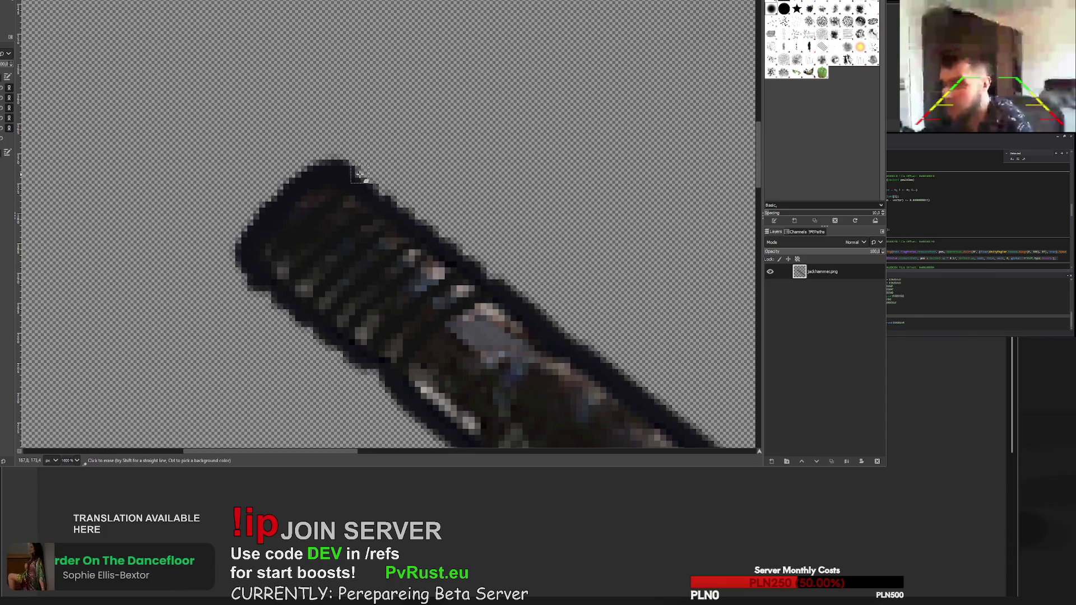
{"action": "scroll", "coordinate": [359, 174], "scroll_direction": "down", "scroll_amount": 6}
{"action": "scroll", "coordinate": [448, 257], "scroll_direction": "up", "scroll_amount": 4}
{"action": "scroll", "coordinate": [390, 258], "scroll_direction": "up", "scroll_amount": 1}
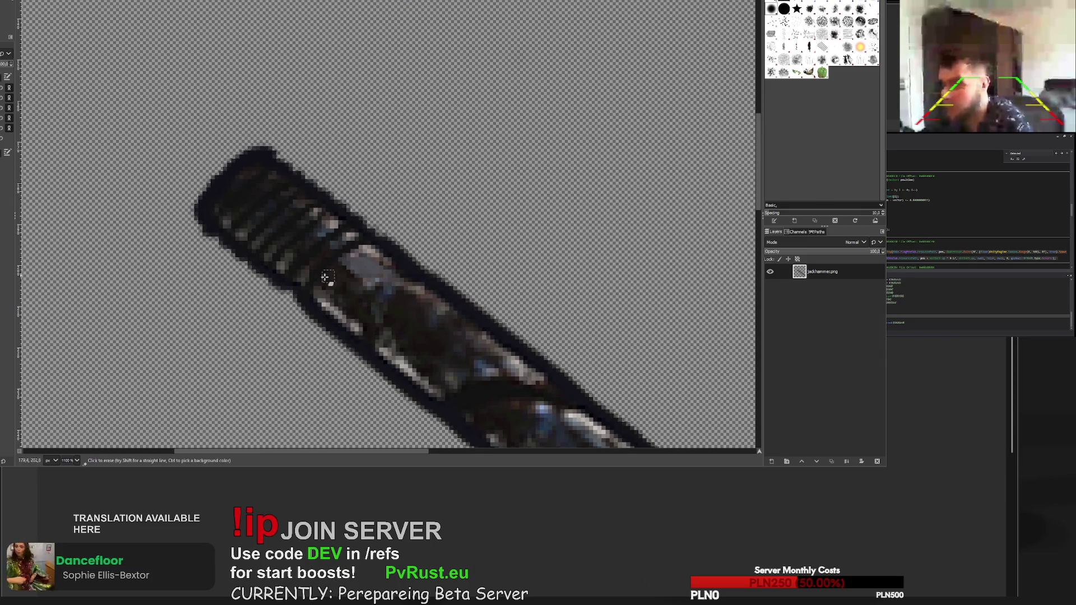
{"action": "scroll", "coordinate": [300, 308], "scroll_direction": "down", "scroll_amount": 6}
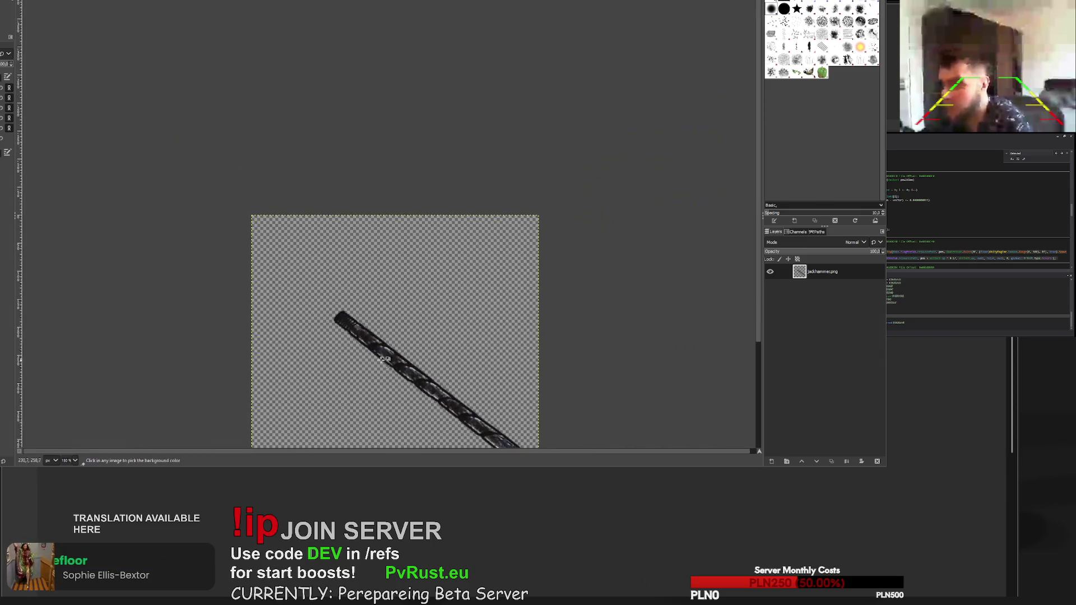
- Sample a colour from the drill bit with a Ctrl-click
{"action": "scroll", "coordinate": [387, 357], "scroll_direction": "down", "scroll_amount": 3}
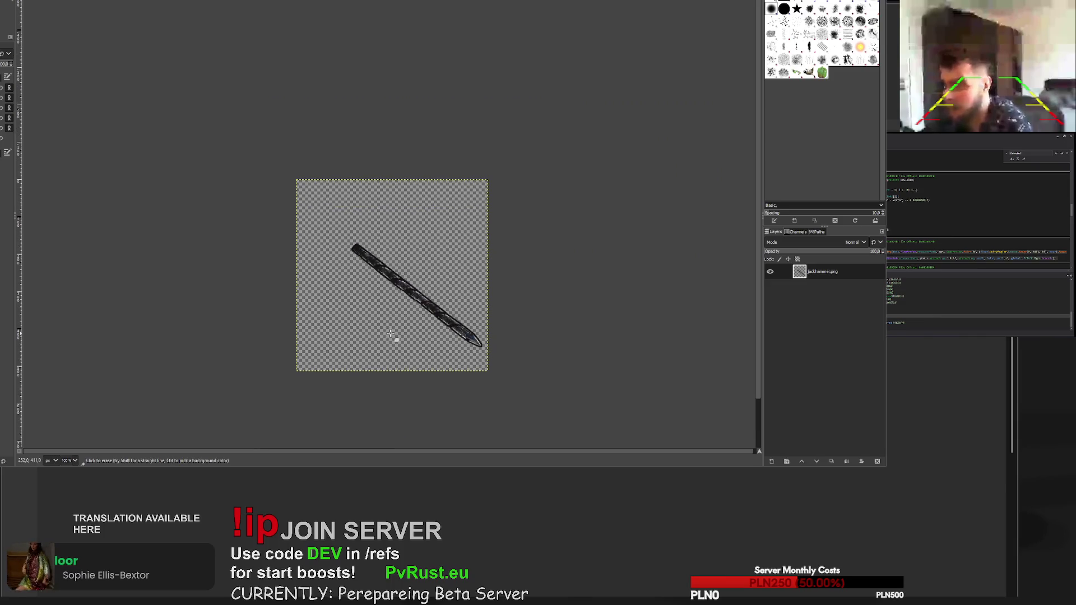
{"action": "key", "text": "ctrl"}
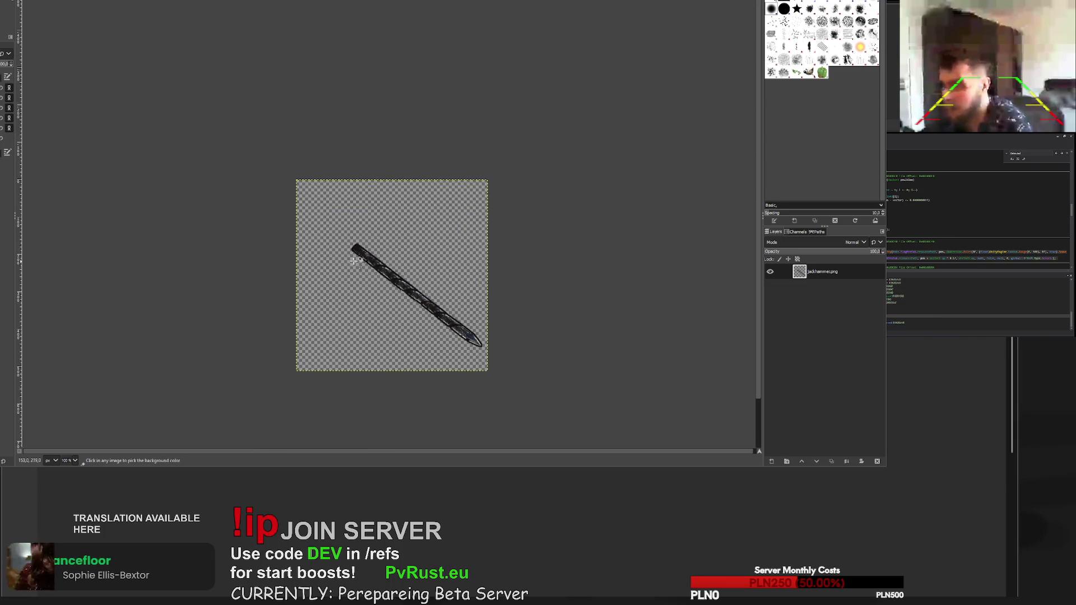
{"action": "scroll", "coordinate": [356, 262], "scroll_direction": "up", "scroll_amount": 8}
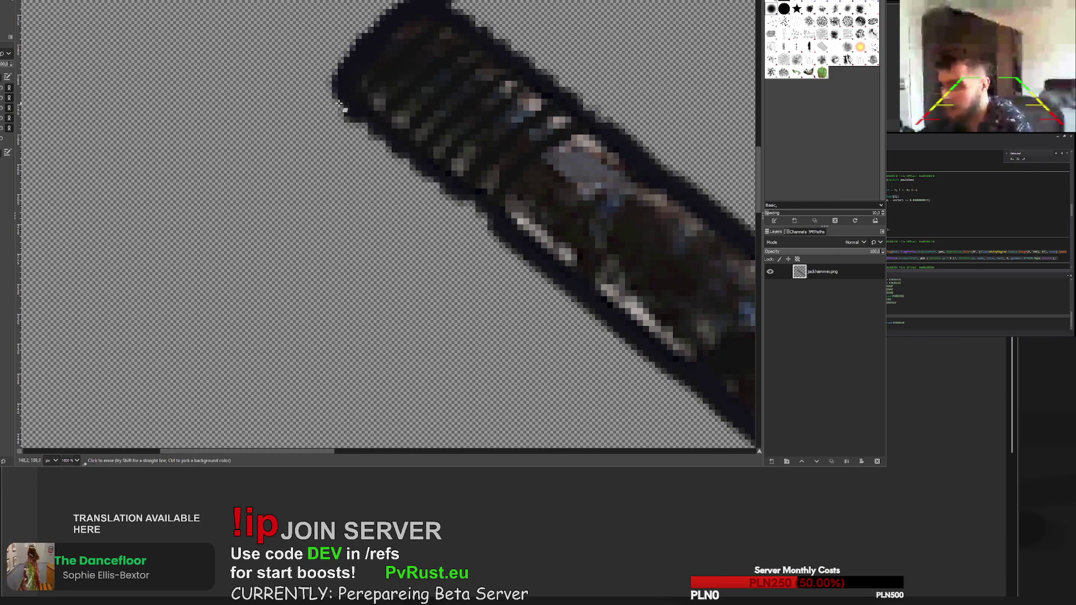
{"action": "scroll", "coordinate": [448, 111], "scroll_direction": "down", "scroll_amount": 7}
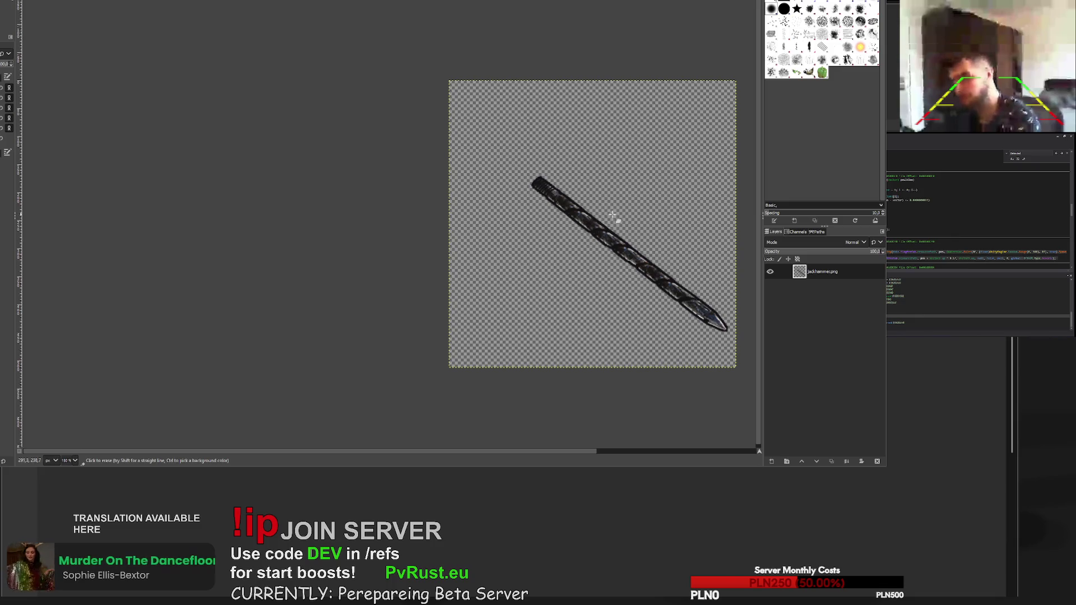
- Paint the bright highlight streaks at the bit's upper end darker to blend into the spiral shaft
{"action": "scroll", "coordinate": [602, 220], "scroll_direction": "down", "scroll_amount": 3}
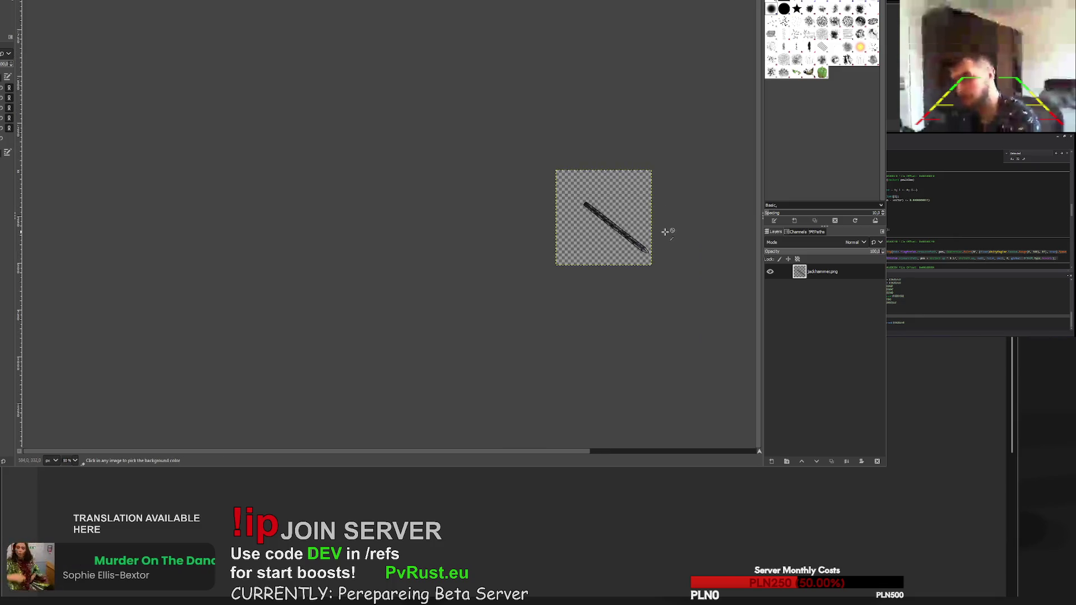
{"action": "scroll", "coordinate": [666, 232], "scroll_direction": "up", "scroll_amount": 3}
{"action": "scroll", "coordinate": [497, 177], "scroll_direction": "up", "scroll_amount": 7}
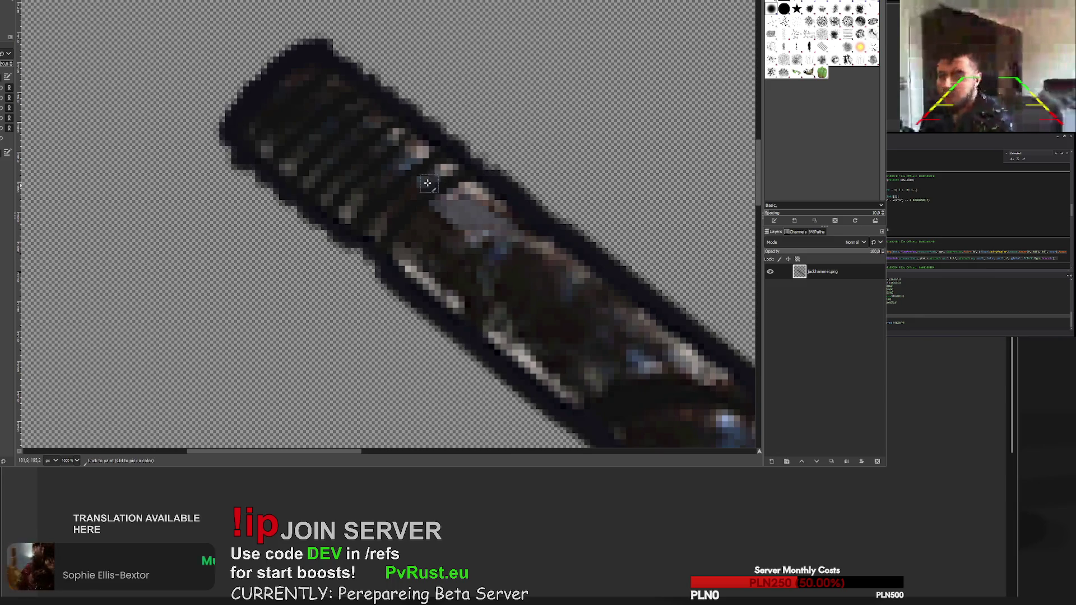
{"action": "left_click", "coordinate": [405, 262]}
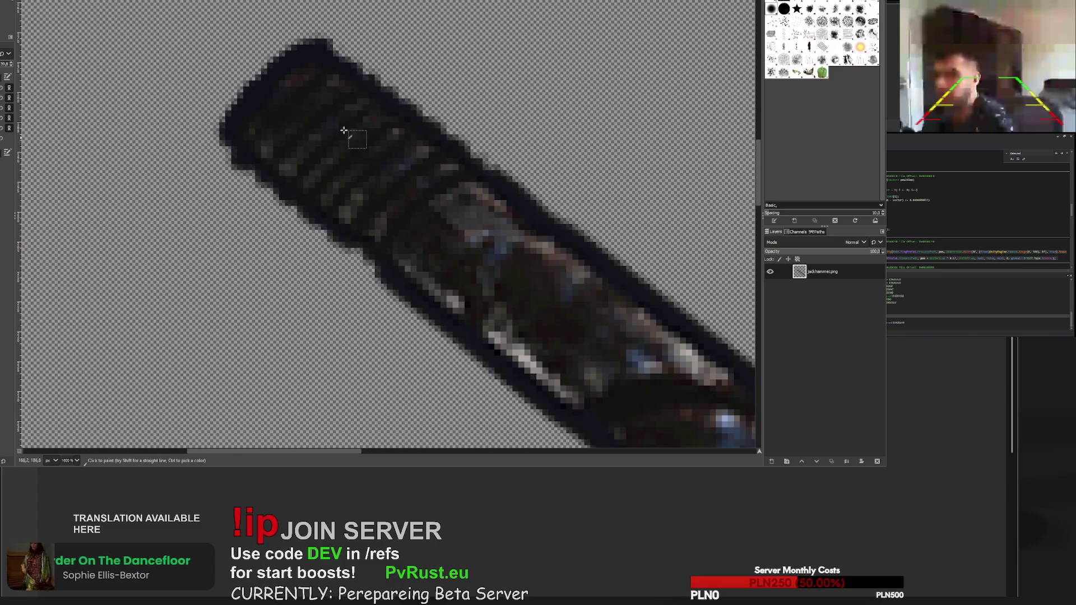
{"action": "scroll", "coordinate": [338, 125], "scroll_direction": "down", "scroll_amount": 8}
{"action": "scroll", "coordinate": [392, 196], "scroll_direction": "down", "scroll_amount": 1}
{"action": "scroll", "coordinate": [477, 234], "scroll_direction": "up", "scroll_amount": 2}
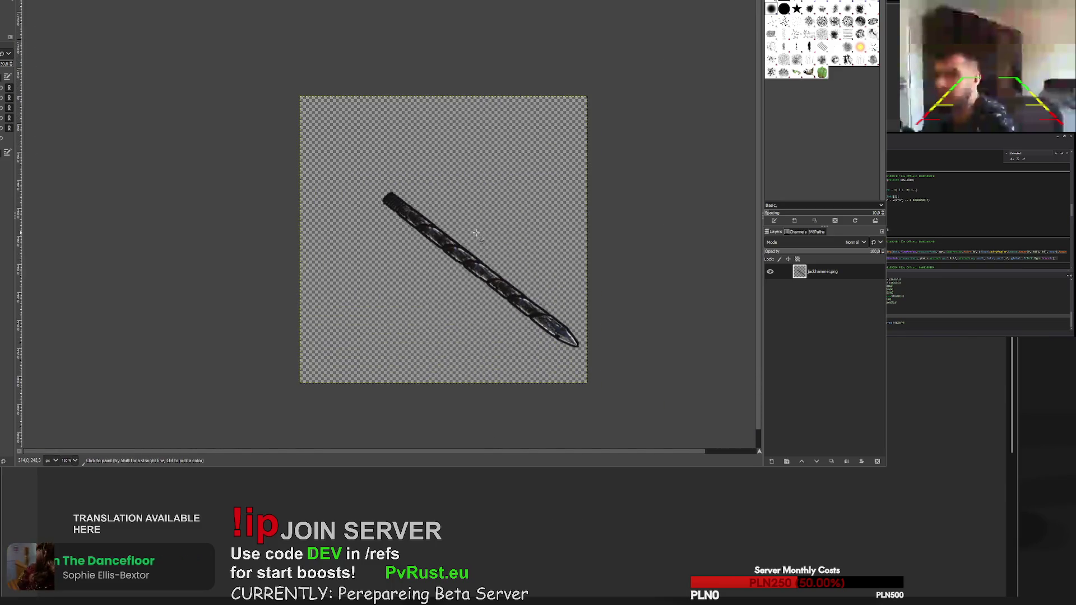
{"action": "scroll", "coordinate": [478, 231], "scroll_direction": "up", "scroll_amount": 6}
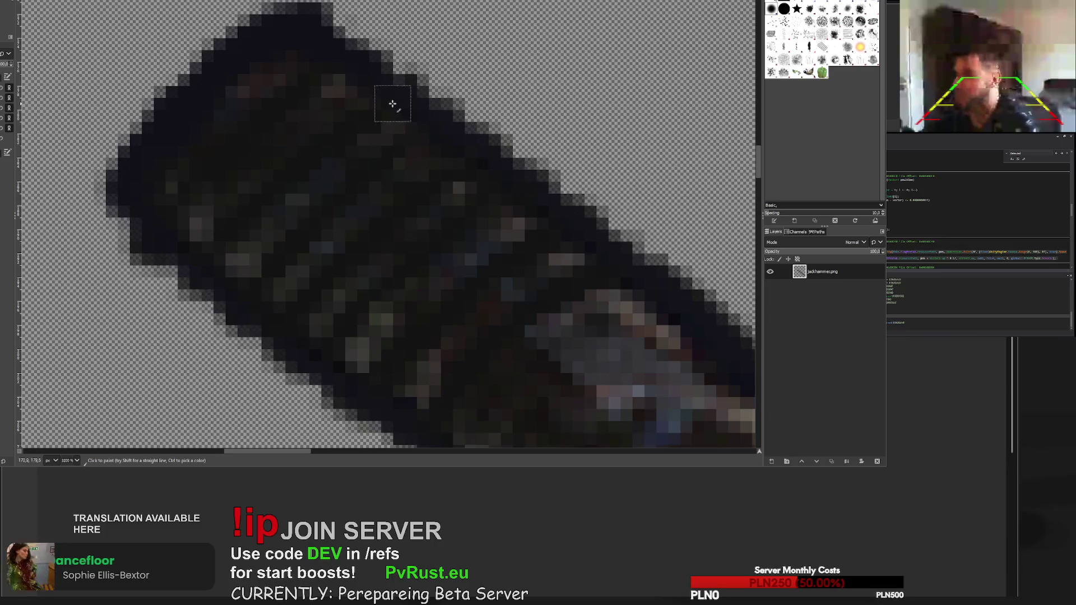
{"action": "scroll", "coordinate": [396, 103], "scroll_direction": "down", "scroll_amount": 3}
{"action": "scroll", "coordinate": [447, 162], "scroll_direction": "down", "scroll_amount": 1}
{"action": "scroll", "coordinate": [531, 196], "scroll_direction": "down", "scroll_amount": 1}
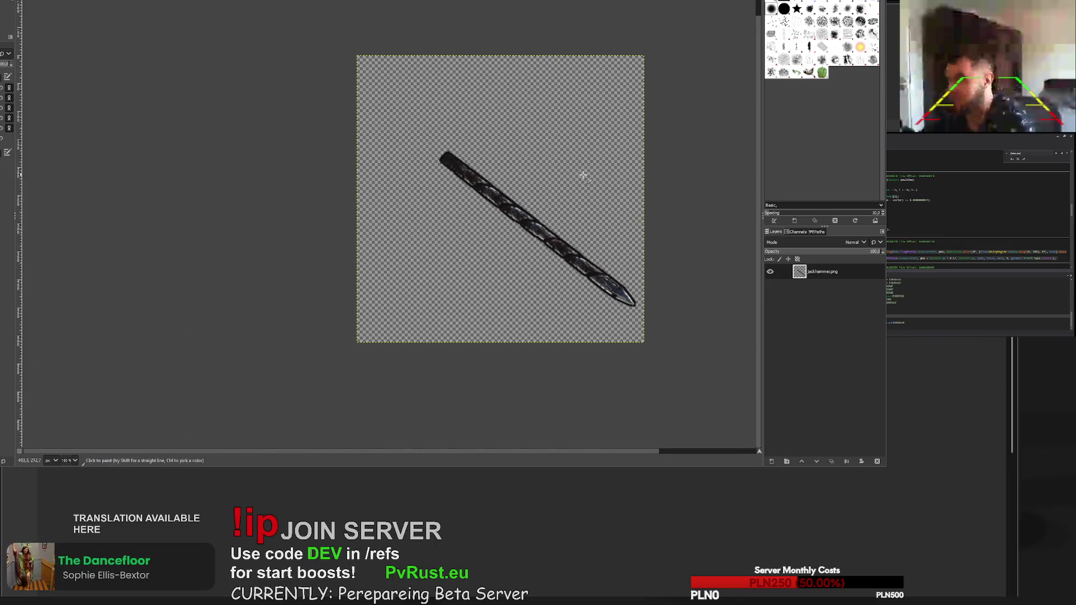
{"action": "scroll", "coordinate": [583, 185], "scroll_direction": "down", "scroll_amount": 2}
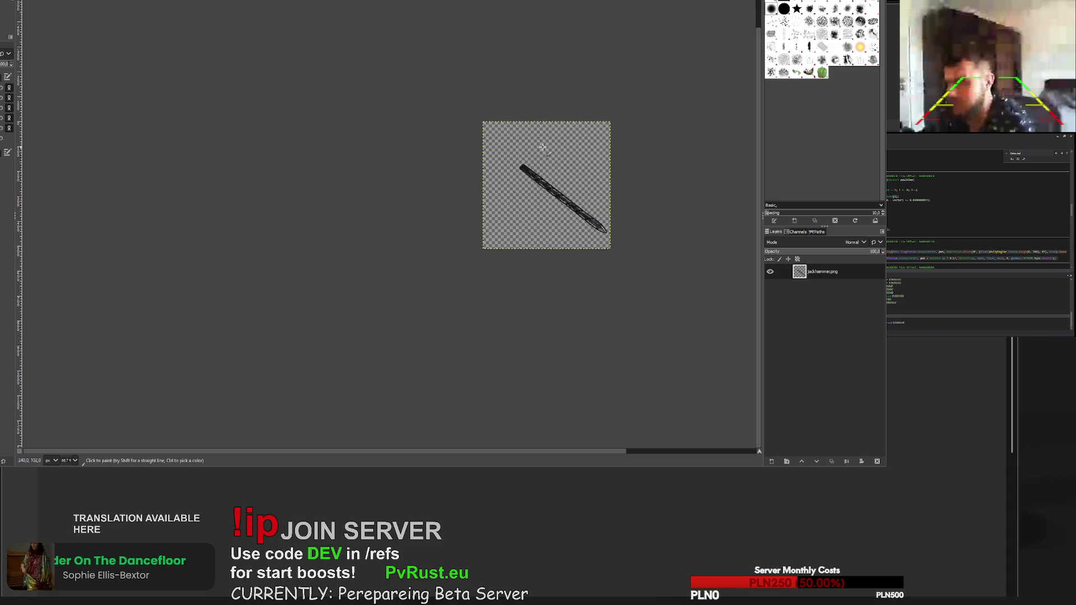
{"action": "scroll", "coordinate": [600, 185], "scroll_direction": "up", "scroll_amount": 1}
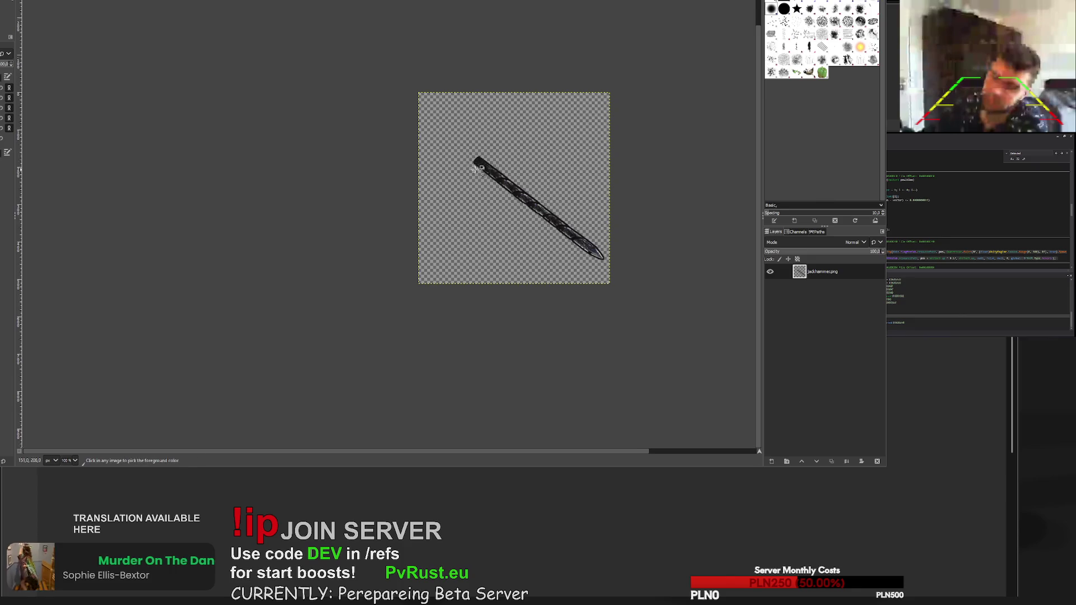
{"action": "scroll", "coordinate": [499, 230], "scroll_direction": "up", "scroll_amount": 8}
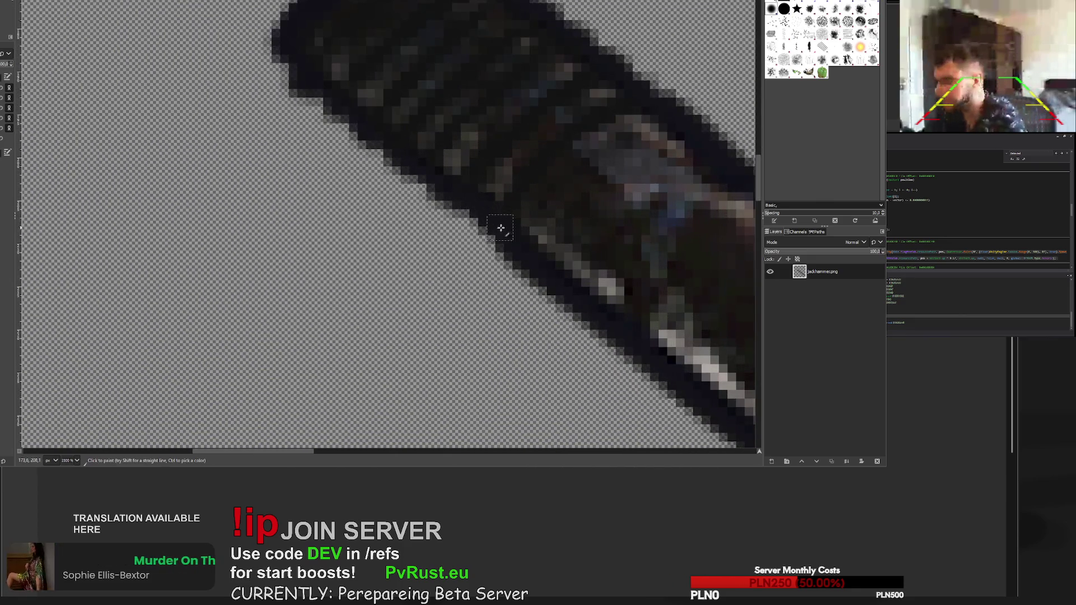
{"action": "scroll", "coordinate": [500, 229], "scroll_direction": "down", "scroll_amount": 8}
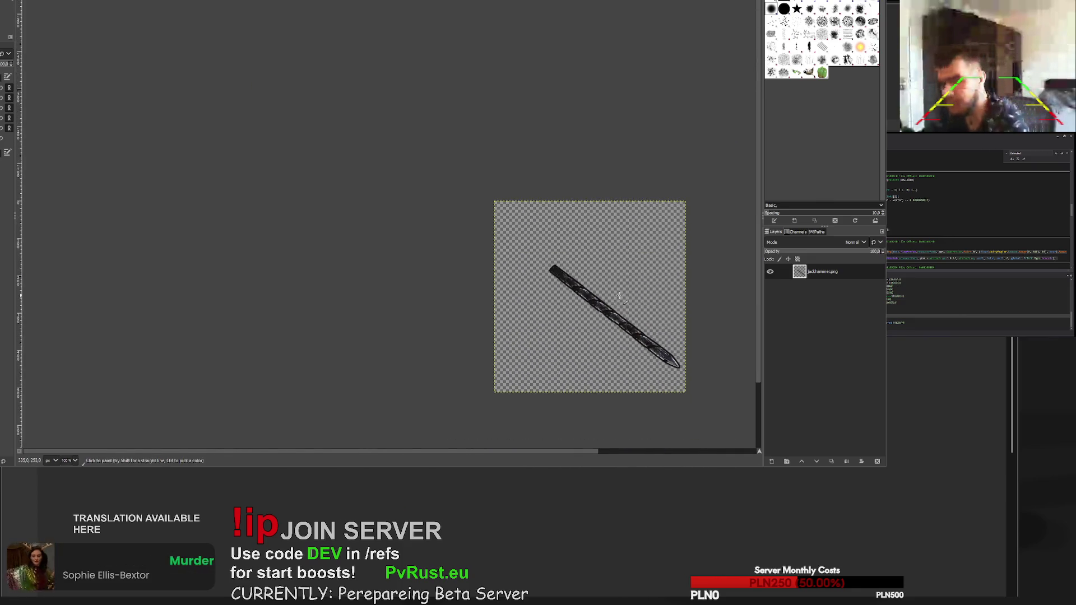
{"action": "scroll", "coordinate": [552, 267], "scroll_direction": "up", "scroll_amount": 8}
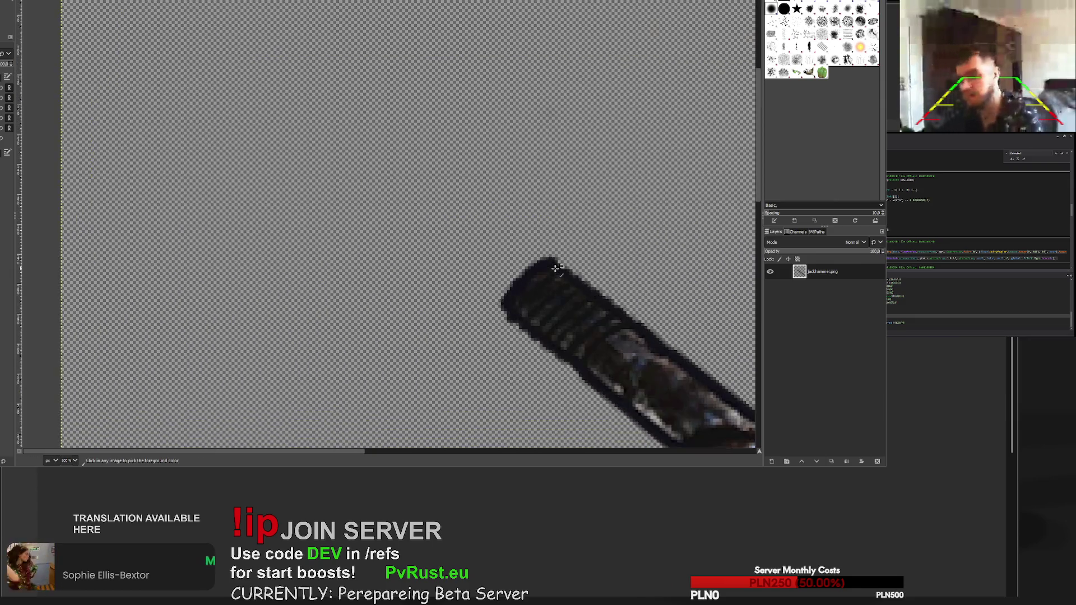
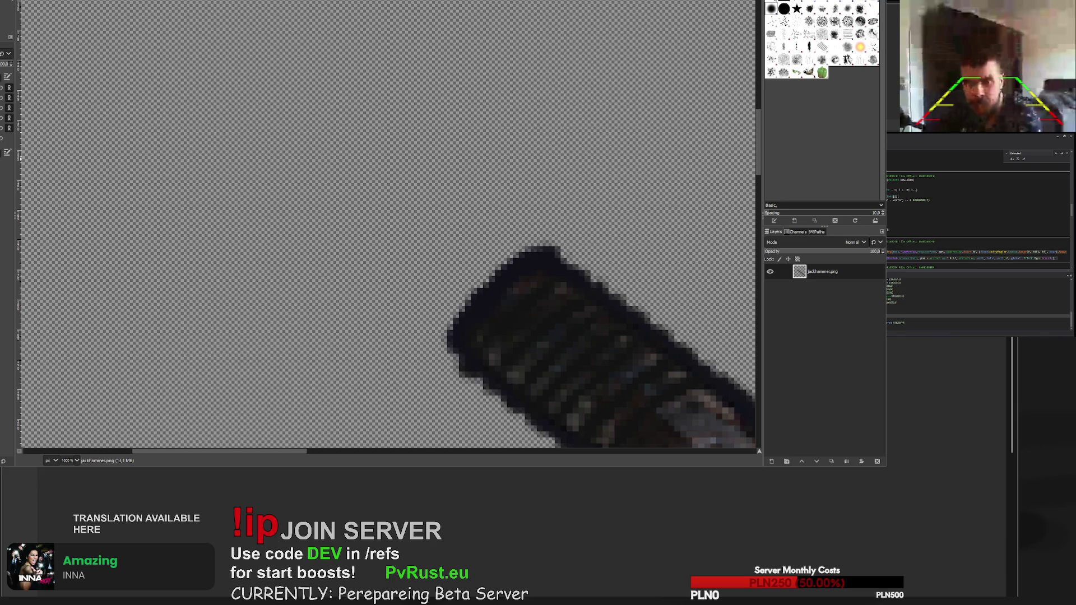
- Outline a section of the jackhammer shaft with Free Select, then copy and paste it
{"action": "scroll", "coordinate": [723, 293], "scroll_direction": "down", "scroll_amount": 8}
{"action": "scroll", "coordinate": [723, 293], "scroll_direction": "up", "scroll_amount": 5}
{"action": "scroll", "coordinate": [570, 282], "scroll_direction": "down", "scroll_amount": 4}
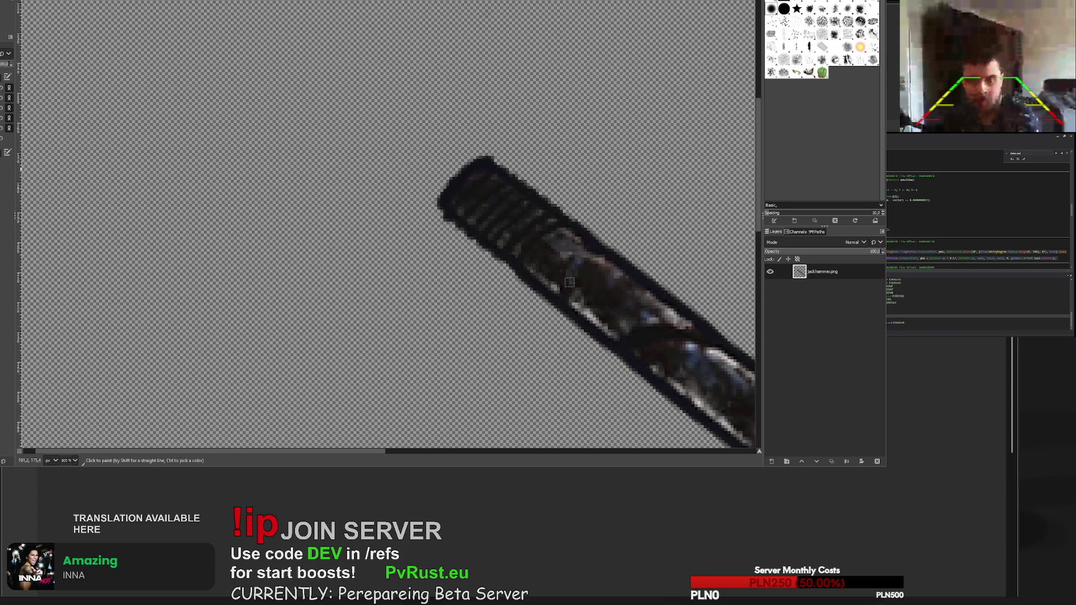
{"action": "scroll", "coordinate": [540, 223], "scroll_direction": "down", "scroll_amount": 8}
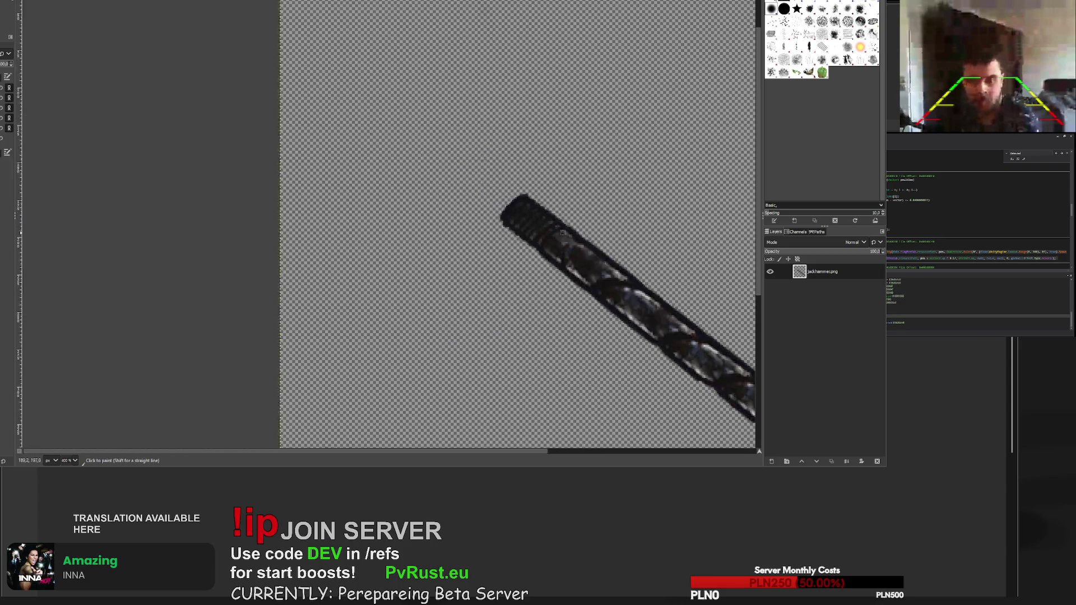
{"action": "scroll", "coordinate": [644, 291], "scroll_direction": "up", "scroll_amount": 3}
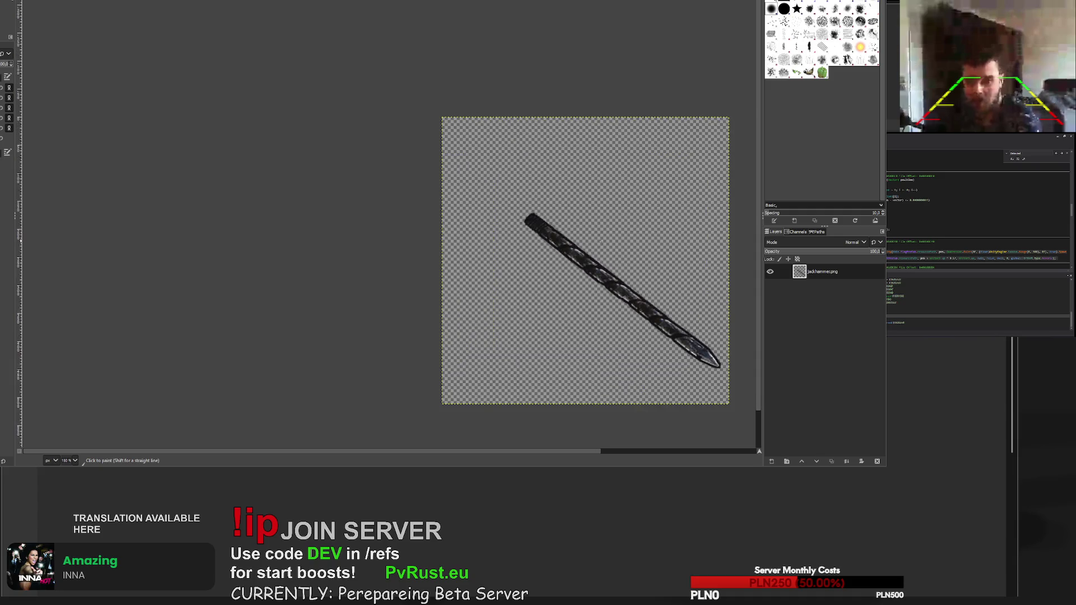
{"action": "scroll", "coordinate": [597, 242], "scroll_direction": "up", "scroll_amount": 2}
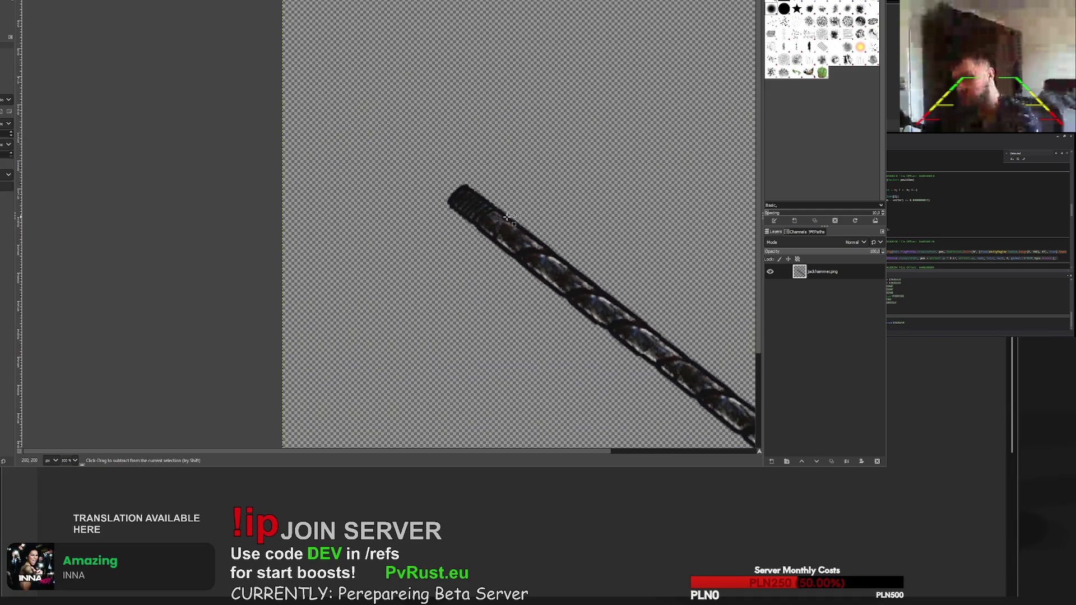
{"action": "scroll", "coordinate": [544, 227], "scroll_direction": "up", "scroll_amount": 1}
{"action": "left_click", "coordinate": [501, 202]}
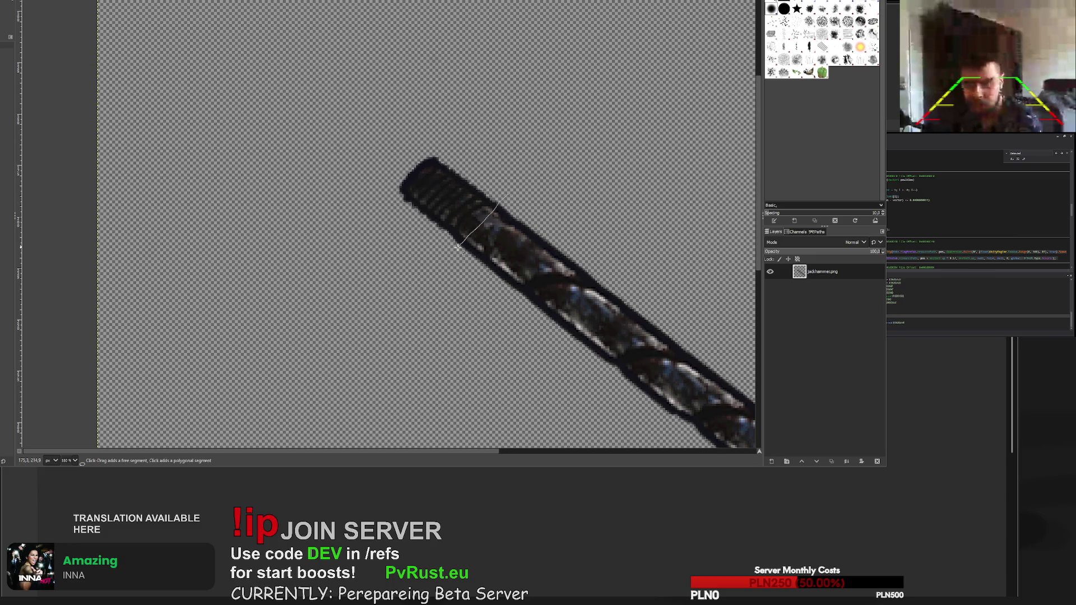
{"action": "left_click", "coordinate": [509, 195]}
{"action": "key", "text": "Return"}
{"action": "key", "text": "ctrl+c"}
{"action": "key", "text": "ctrl+v"}
- Scale the pasted shaft piece to 65×66 px and anchor it into the image
{"action": "key", "text": "shift+s"}
{"action": "left_click", "coordinate": [563, 194]}
{"action": "left_click_drag", "start_coordinate": [564, 192], "coordinate": [583, 175]}
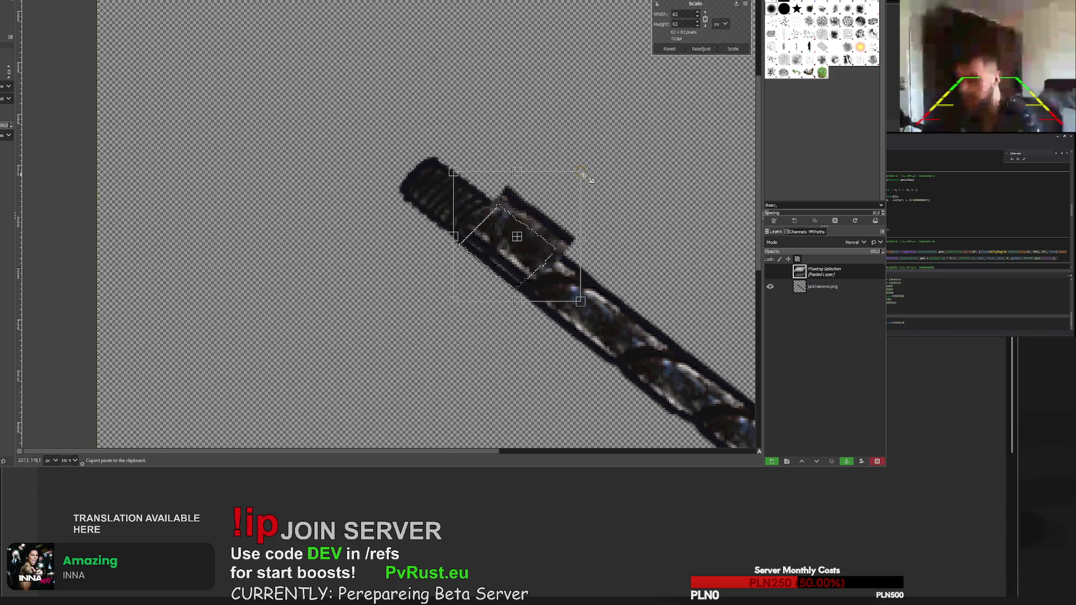
{"action": "left_click_drag", "start_coordinate": [519, 238], "coordinate": [507, 248]}
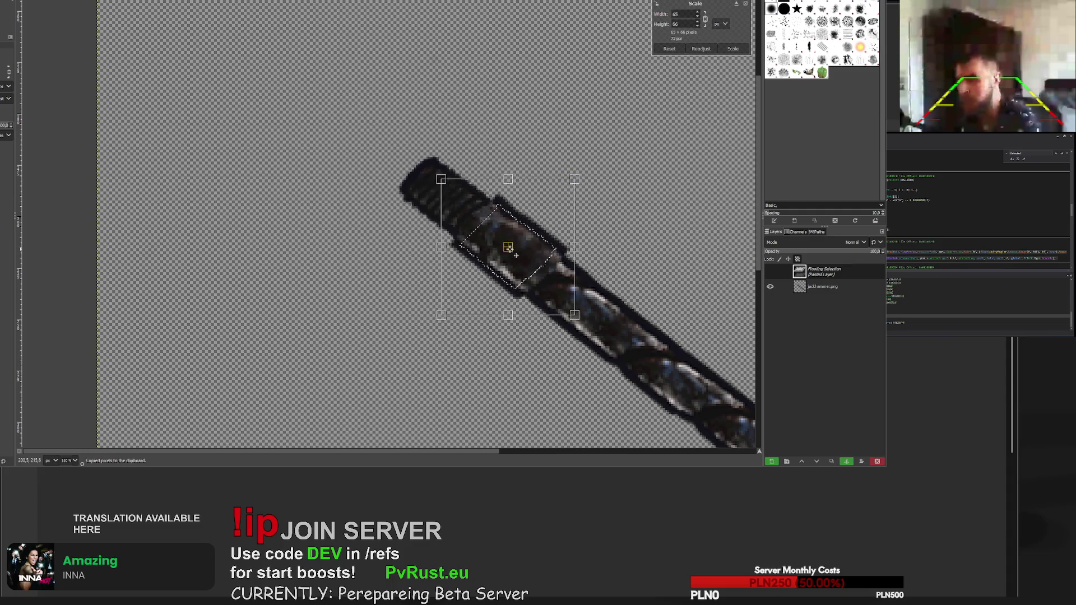
{"action": "left_click", "coordinate": [733, 49]}
{"action": "key", "text": "ctrl+h"}
{"action": "key", "text": "1"}
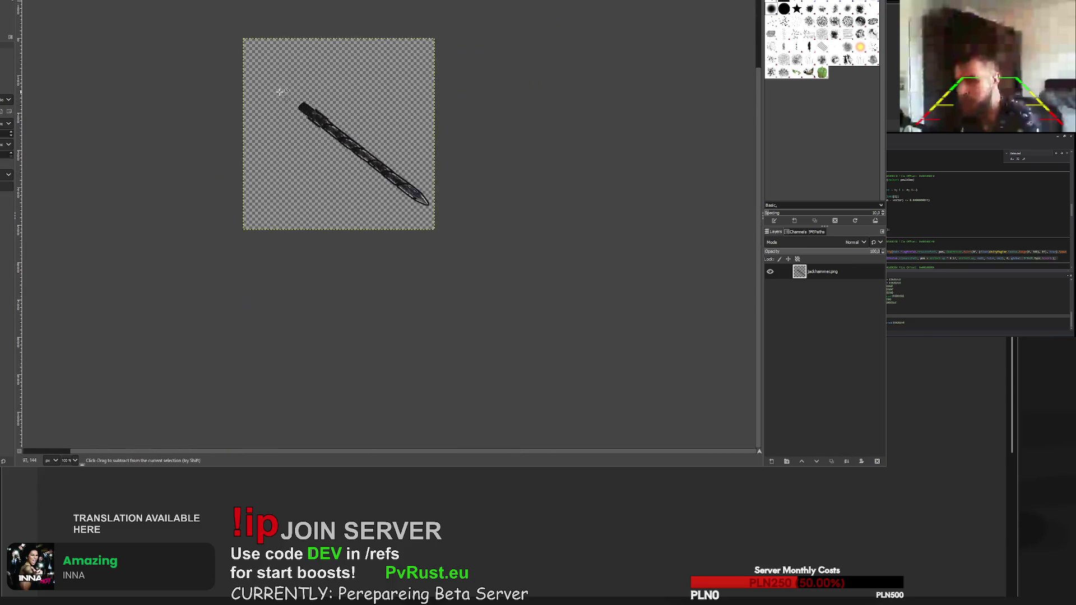
{"action": "scroll", "coordinate": [287, 90], "scroll_direction": "up", "scroll_amount": 7}
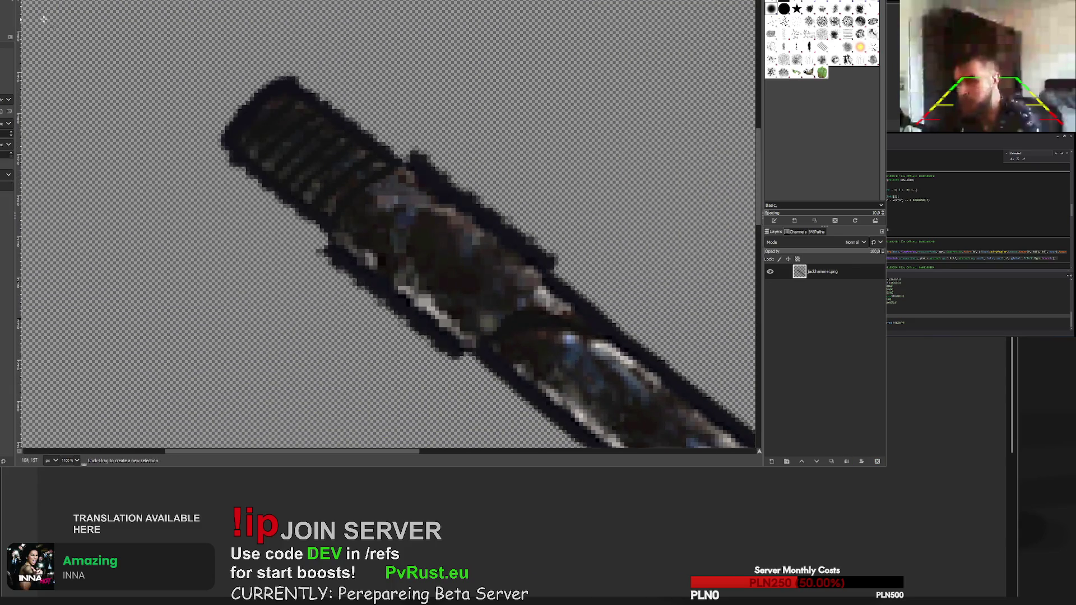
- Paint dark strokes over the bright highlight pixels along the jackhammer handle
{"action": "key", "text": "n"}
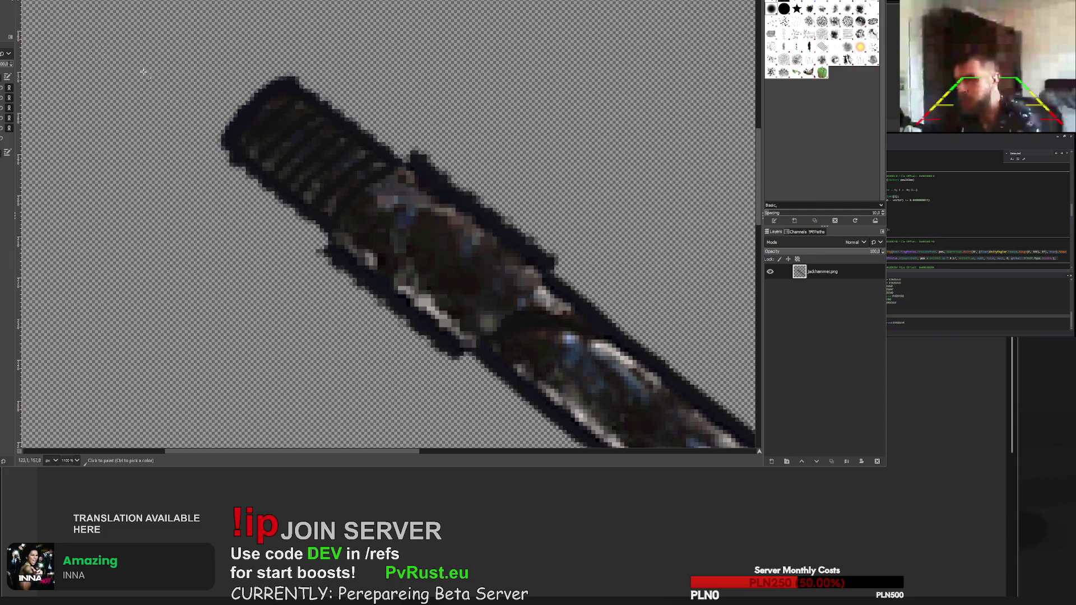
{"action": "left_click", "coordinate": [465, 354]}
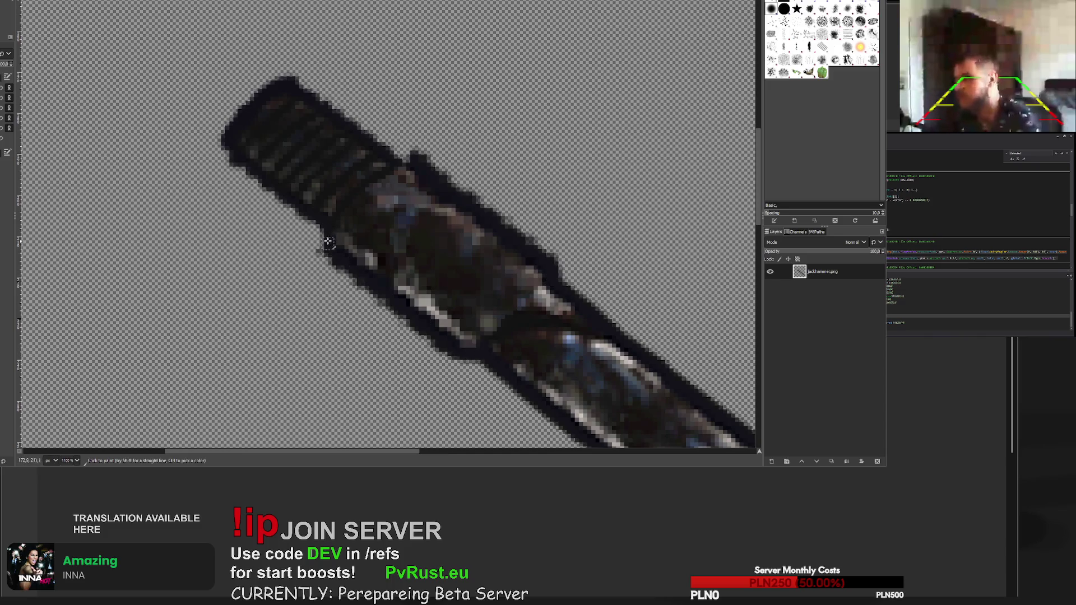
{"action": "scroll", "coordinate": [555, 284], "scroll_direction": "down", "scroll_amount": 7}
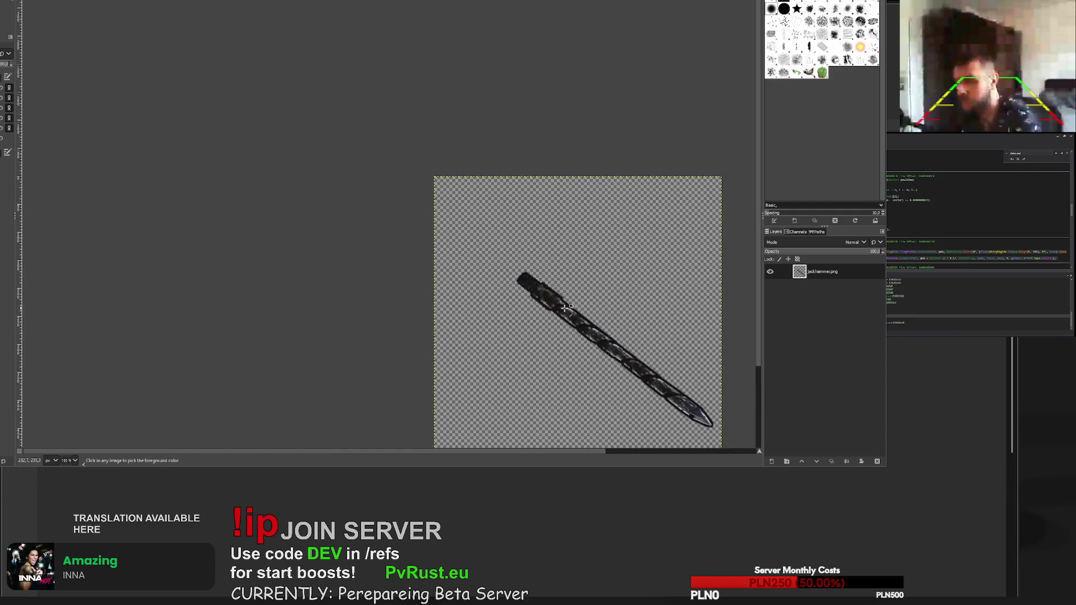
{"action": "scroll", "coordinate": [572, 310], "scroll_direction": "up", "scroll_amount": 7}
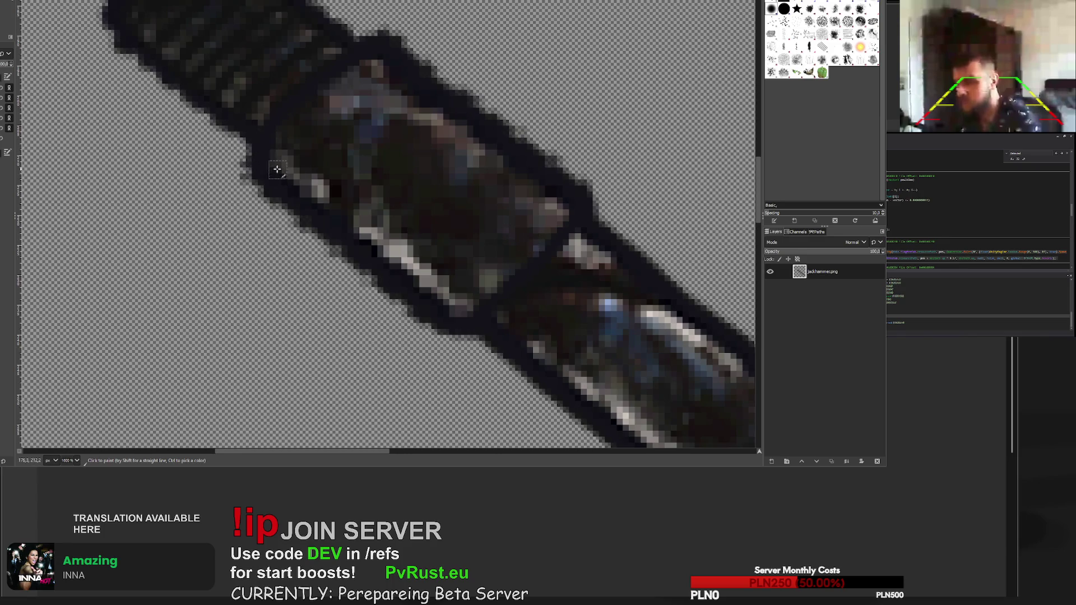
{"action": "scroll", "coordinate": [354, 200], "scroll_direction": "down", "scroll_amount": 7}
{"action": "scroll", "coordinate": [388, 225], "scroll_direction": "up", "scroll_amount": 5}
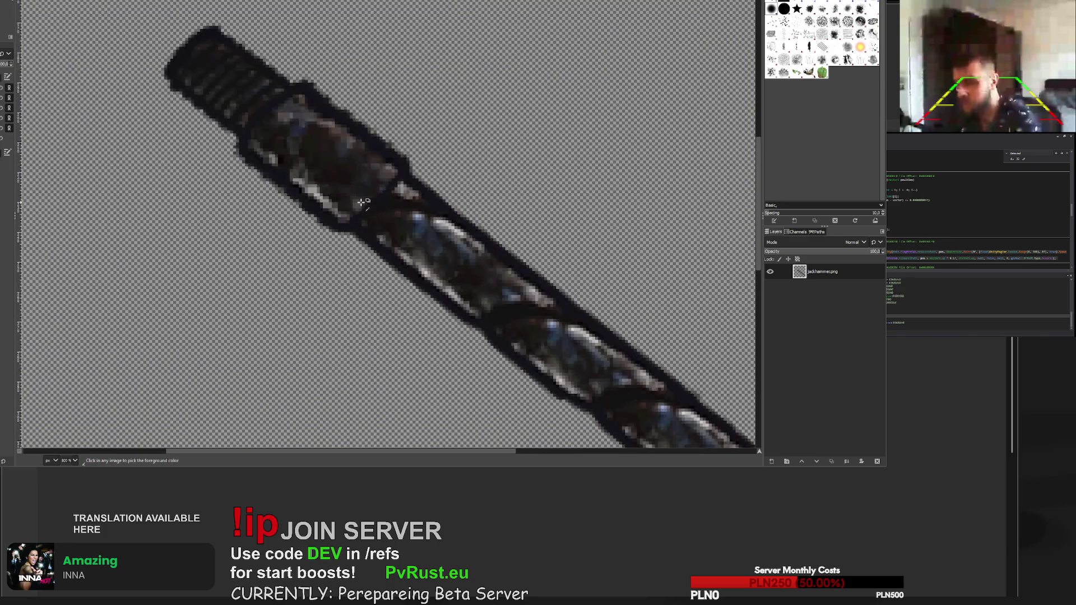
{"action": "scroll", "coordinate": [359, 191], "scroll_direction": "up", "scroll_amount": 1}
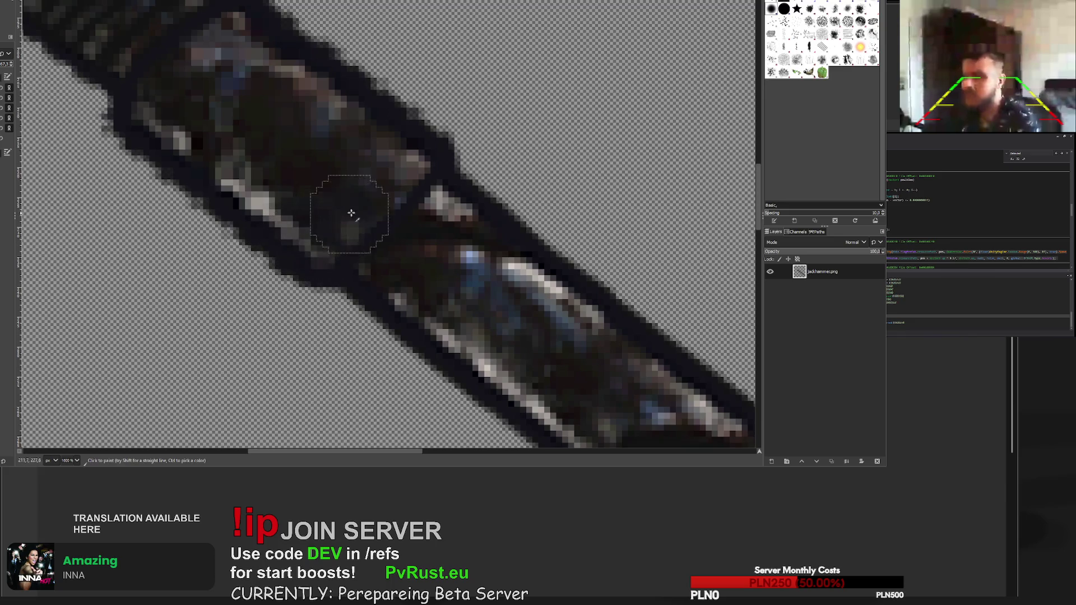
{"action": "mouse_move", "coordinate": [373, 199]}
{"action": "left_mouse_down"}
{"action": "mouse_move", "coordinate": [260, 188]}
{"action": "mouse_move", "coordinate": [195, 115]}
{"action": "mouse_move", "coordinate": [360, 180]}
{"action": "mouse_move", "coordinate": [262, 194]}
{"action": "mouse_move", "coordinate": [169, 126]}
{"action": "mouse_move", "coordinate": [384, 193]}
{"action": "left_mouse_up"}
{"action": "scroll", "coordinate": [384, 192], "scroll_direction": "down", "scroll_amount": 9}
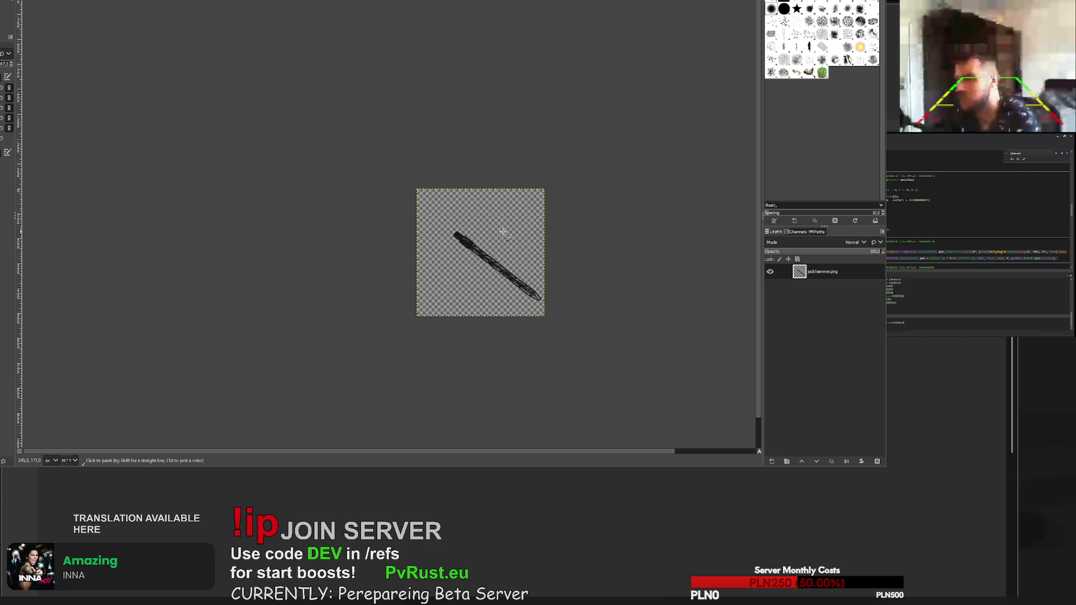
{"action": "scroll", "coordinate": [486, 232], "scroll_direction": "up", "scroll_amount": 9}
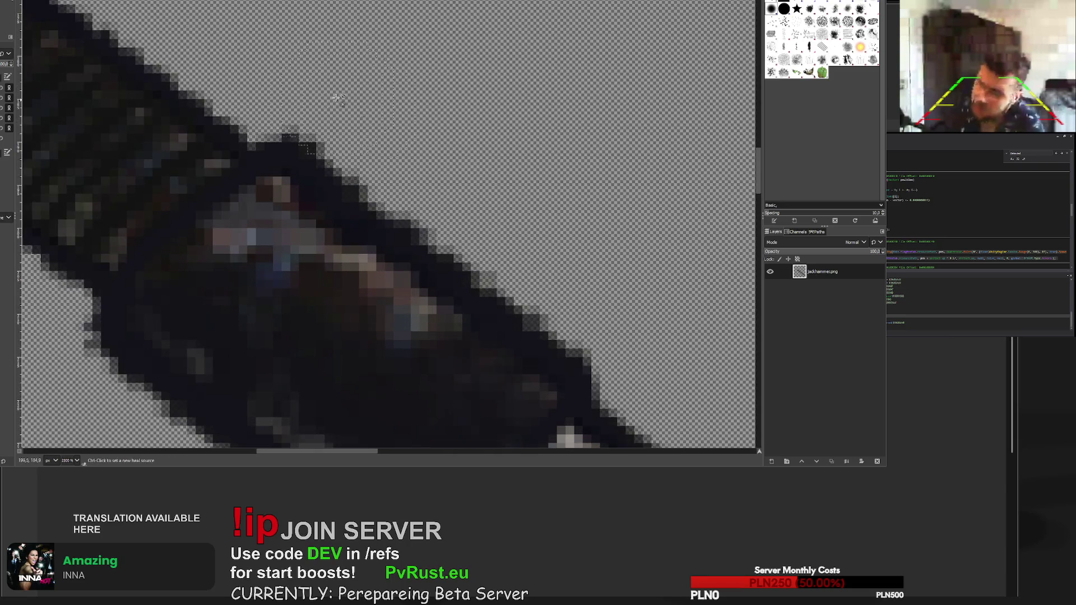
{"action": "key", "text": "c"}
{"action": "scroll", "coordinate": [353, 116], "scroll_direction": "down", "scroll_amount": 2}
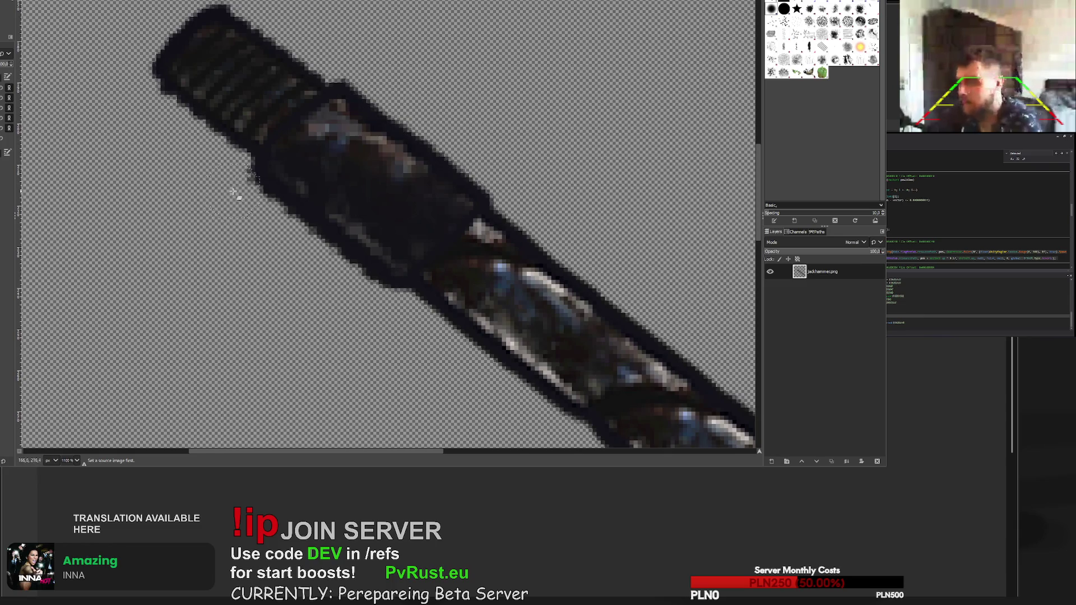
- Fit the jackhammer in view, then move past blueprintbase.png to metal detector.png
{"action": "key", "text": "2"}
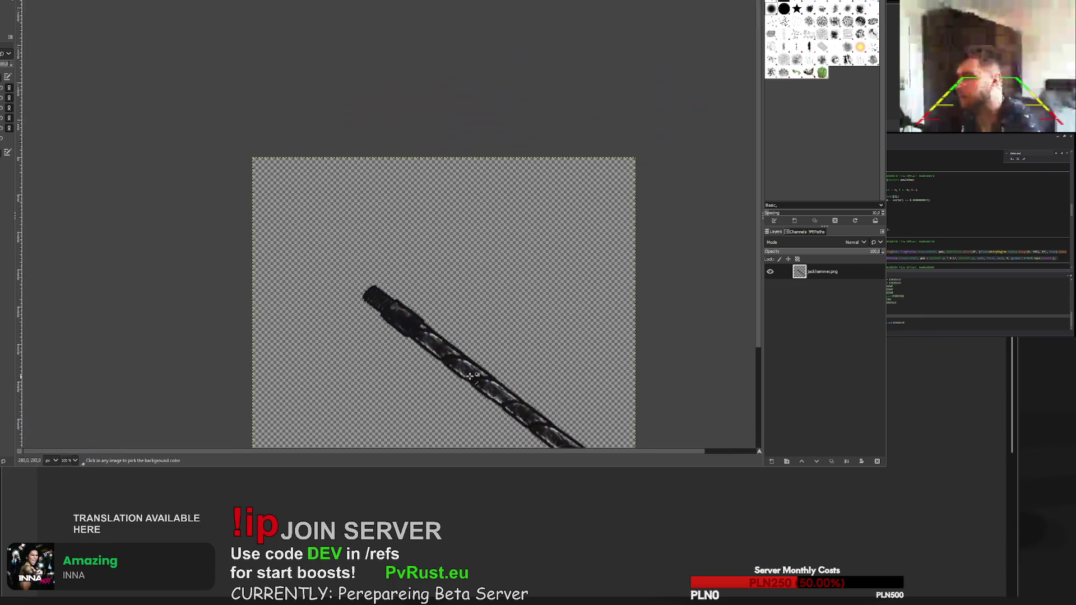
{"action": "key", "text": "1"}
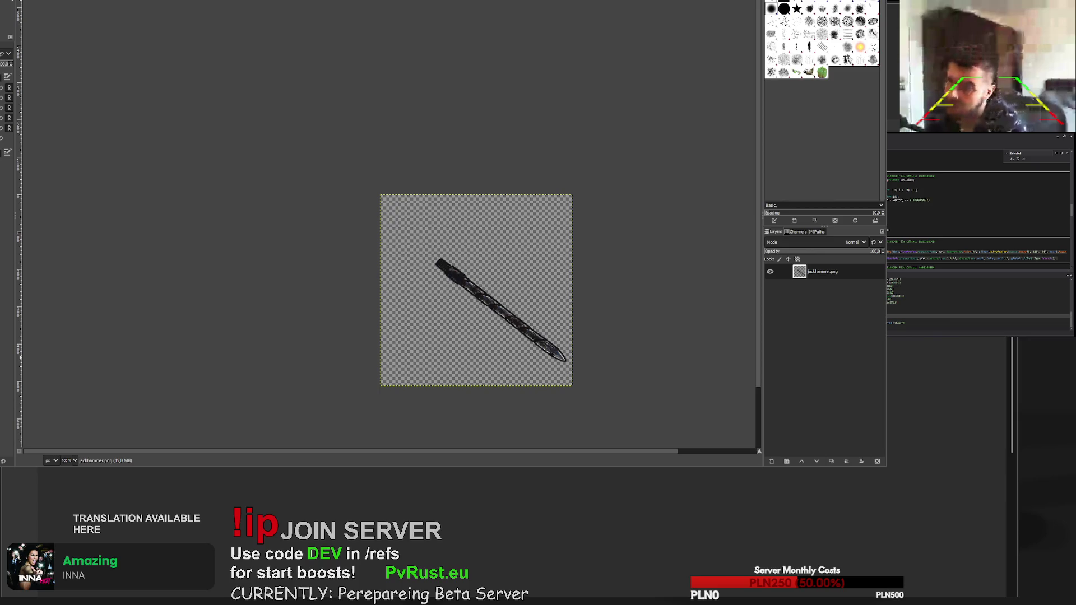
{"action": "key", "text": "ctrl+Page_Down"}
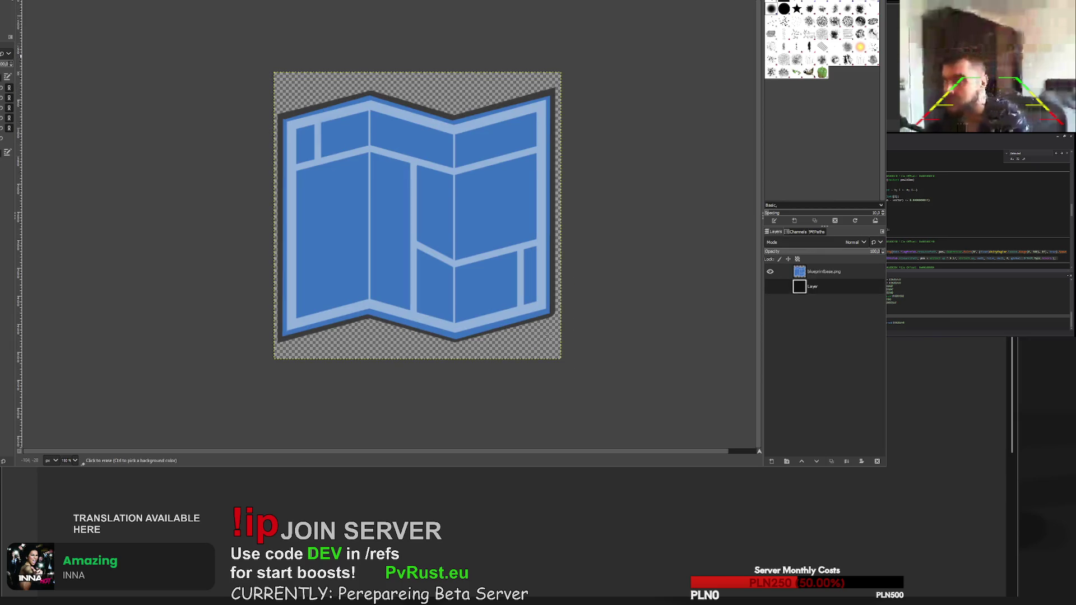
{"action": "key", "text": "ctrl+Page_Down"}
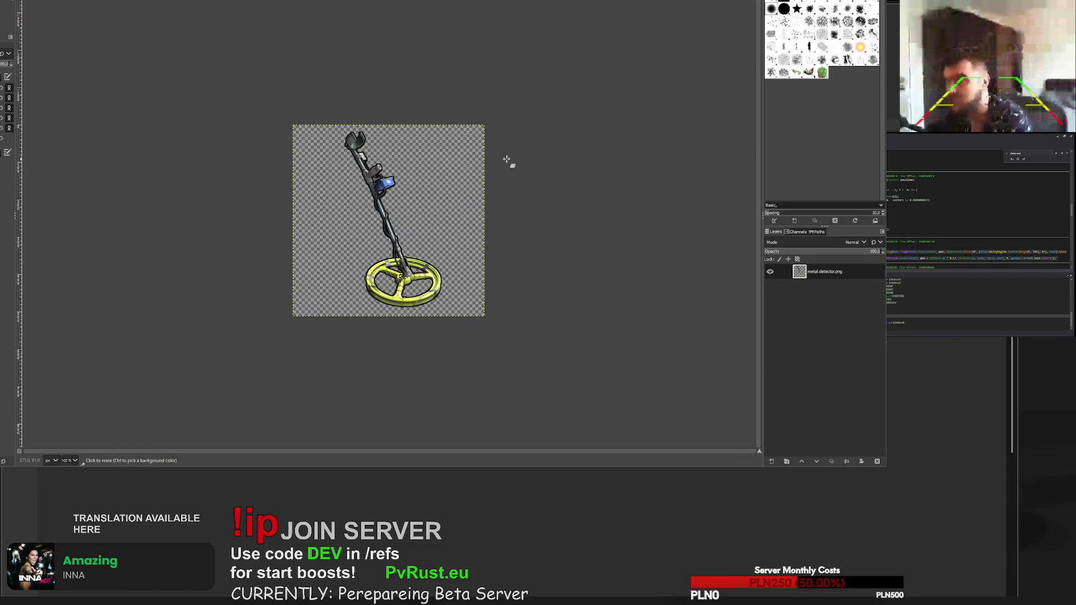
- Erase the detector's handle and pole down to the coil, including leftover shaft pixels
{"action": "scroll", "coordinate": [391, 249], "scroll_direction": "up", "scroll_amount": 5}
{"action": "scroll", "coordinate": [364, 227], "scroll_direction": "down", "scroll_amount": 3}
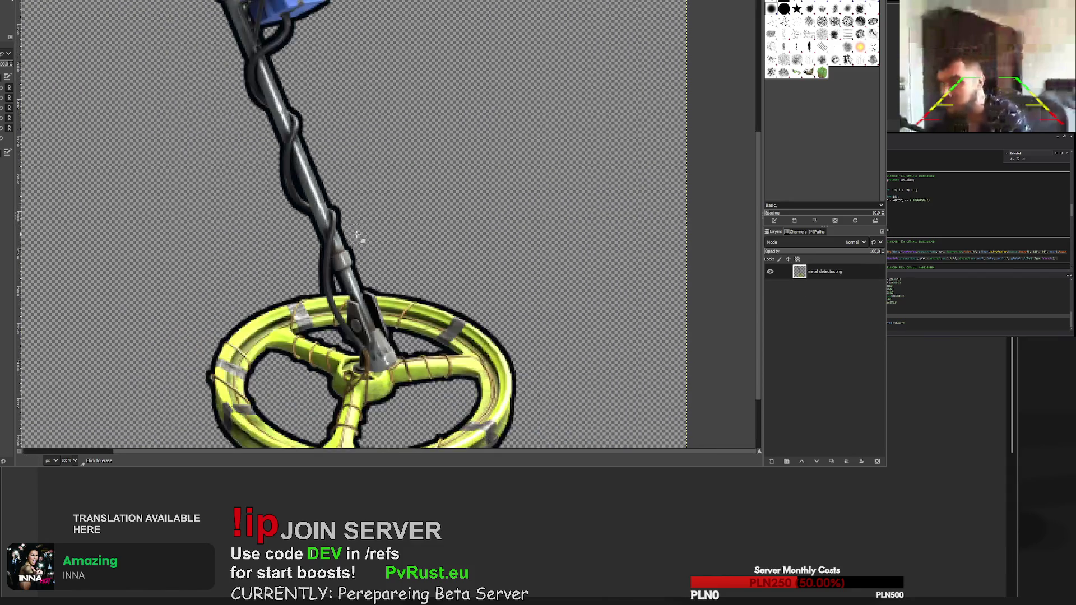
{"action": "scroll", "coordinate": [197, 76], "scroll_direction": "up", "scroll_amount": 3}
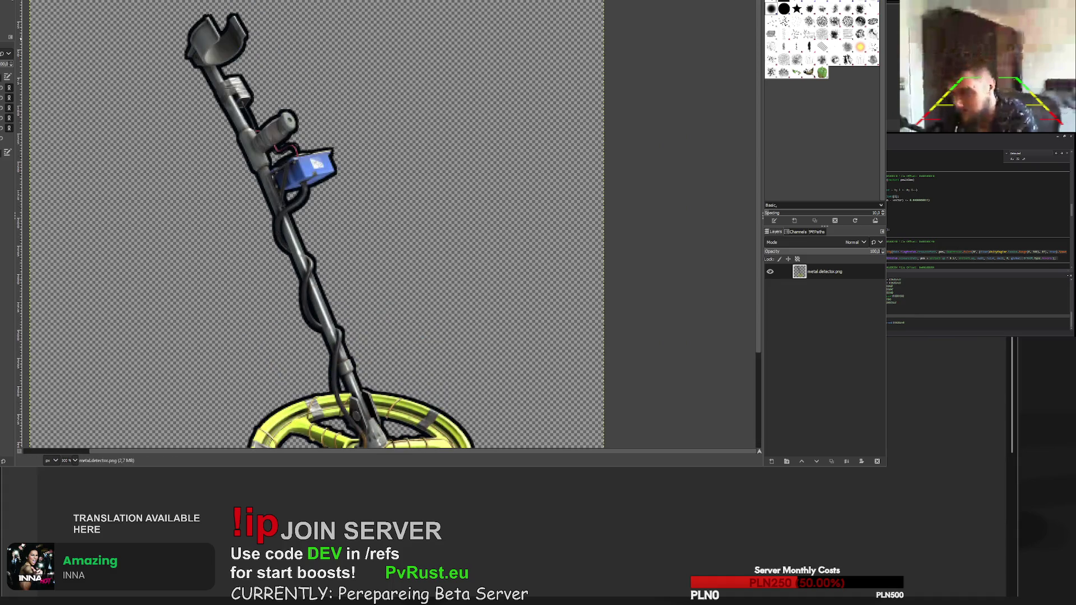
{"action": "mouse_move", "coordinate": [261, 51]}
{"action": "left_mouse_down"}
{"action": "mouse_move", "coordinate": [317, 322]}
{"action": "mouse_move", "coordinate": [353, 344]}
{"action": "left_mouse_up"}
{"action": "scroll", "coordinate": [353, 344], "scroll_direction": "up", "scroll_amount": 5}
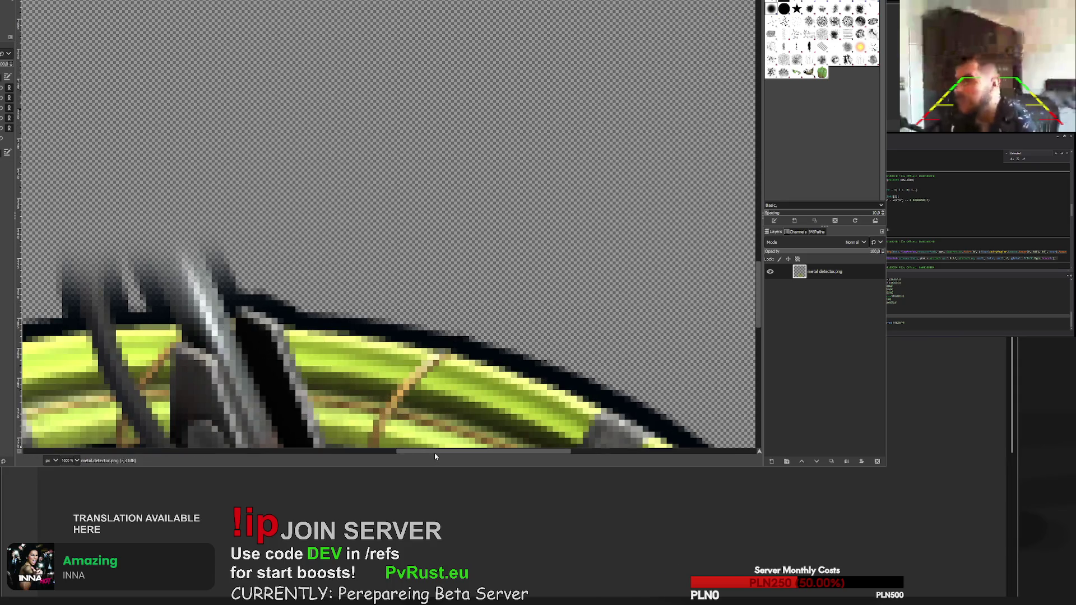
{"action": "scroll", "coordinate": [430, 382], "scroll_direction": "left", "scroll_amount": 3}
{"action": "mouse_move", "coordinate": [451, 248]}
{"action": "left_mouse_down"}
{"action": "mouse_move", "coordinate": [468, 264]}
{"action": "mouse_move", "coordinate": [239, 273]}
{"action": "mouse_move", "coordinate": [493, 269]}
{"action": "left_mouse_up"}
{"action": "scroll", "coordinate": [513, 300], "scroll_direction": "down", "scroll_amount": 7}
{"action": "scroll", "coordinate": [513, 300], "scroll_direction": "down", "scroll_amount": 2}
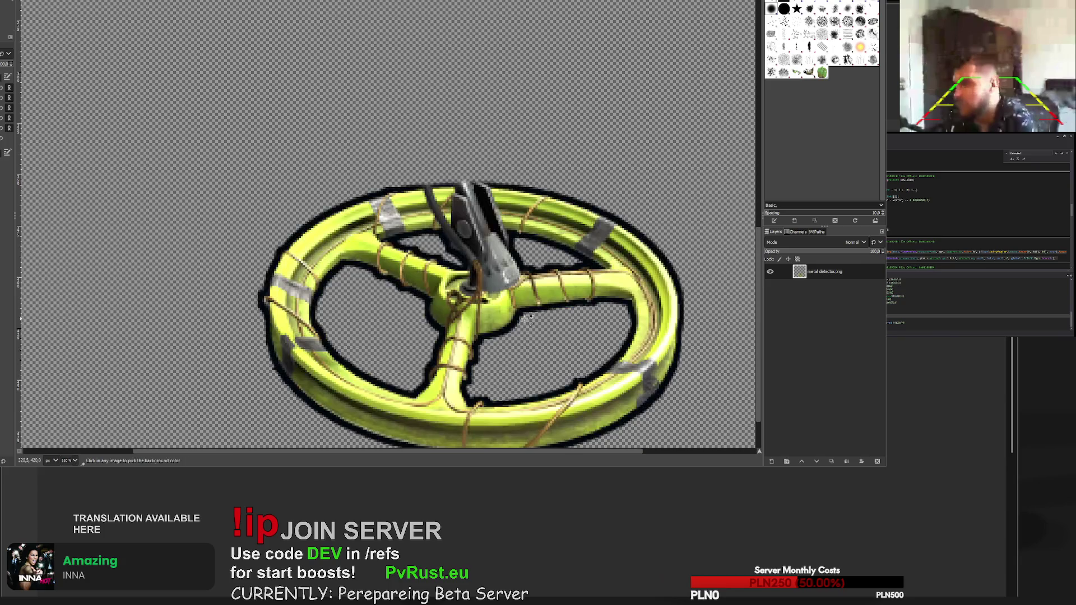
{"action": "scroll", "coordinate": [519, 303], "scroll_direction": "up", "scroll_amount": 6}
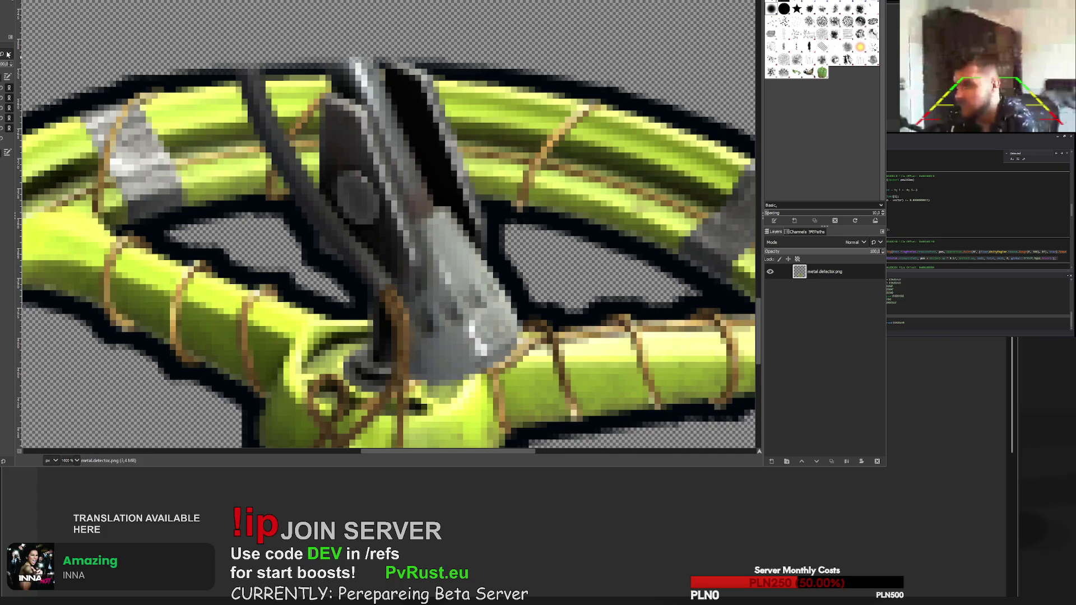
- Heal the coil's top band, dark shaft strip and hub area from nearby sources
{"action": "left_click", "coordinate": [228, 116], "text": "ctrl"}
{"action": "mouse_move", "coordinate": [230, 115]}
{"action": "left_mouse_down"}
{"action": "mouse_move", "coordinate": [352, 96]}
{"action": "mouse_move", "coordinate": [437, 103]}
{"action": "mouse_move", "coordinate": [336, 106]}
{"action": "mouse_move", "coordinate": [314, 129]}
{"action": "left_mouse_up"}
{"action": "left_click", "coordinate": [250, 171], "text": "ctrl"}
{"action": "mouse_move", "coordinate": [281, 171]}
{"action": "left_mouse_down"}
{"action": "mouse_move", "coordinate": [465, 171]}
{"action": "mouse_move", "coordinate": [314, 166]}
{"action": "mouse_move", "coordinate": [263, 133]}
{"action": "mouse_move", "coordinate": [465, 134]}
{"action": "left_mouse_up"}
{"action": "scroll", "coordinate": [465, 135], "scroll_direction": "down", "scroll_amount": 5}
{"action": "scroll", "coordinate": [498, 197], "scroll_direction": "up", "scroll_amount": 4}
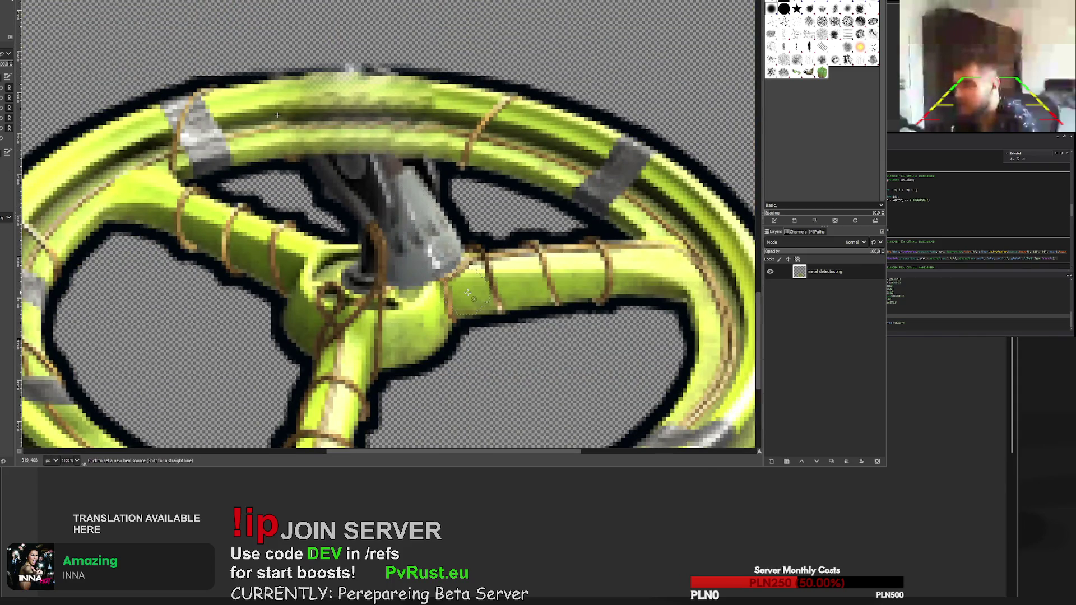
{"action": "left_click", "coordinate": [467, 293], "text": "ctrl"}
{"action": "mouse_move", "coordinate": [467, 292]}
{"action": "left_mouse_down"}
{"action": "mouse_move", "coordinate": [442, 268]}
{"action": "mouse_move", "coordinate": [465, 258]}
{"action": "mouse_move", "coordinate": [444, 277]}
{"action": "mouse_move", "coordinate": [393, 264]}
{"action": "mouse_move", "coordinate": [412, 276]}
{"action": "mouse_move", "coordinate": [350, 246]}
{"action": "mouse_move", "coordinate": [380, 253]}
{"action": "left_mouse_up"}
{"action": "left_click", "coordinate": [307, 259], "text": "ctrl"}
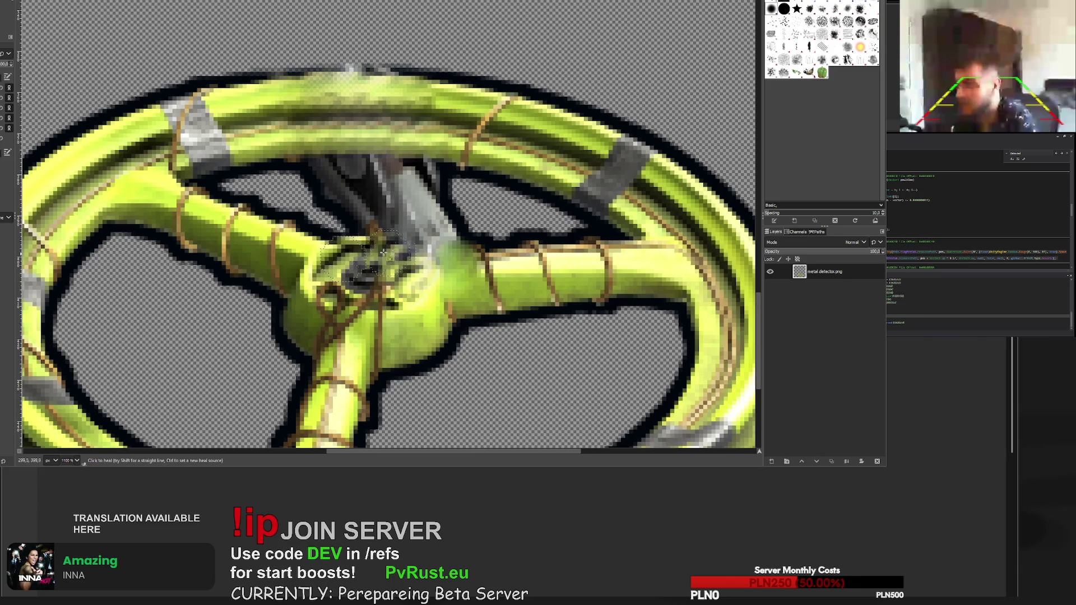
{"action": "scroll", "coordinate": [442, 279], "scroll_direction": "down", "scroll_amount": 5}
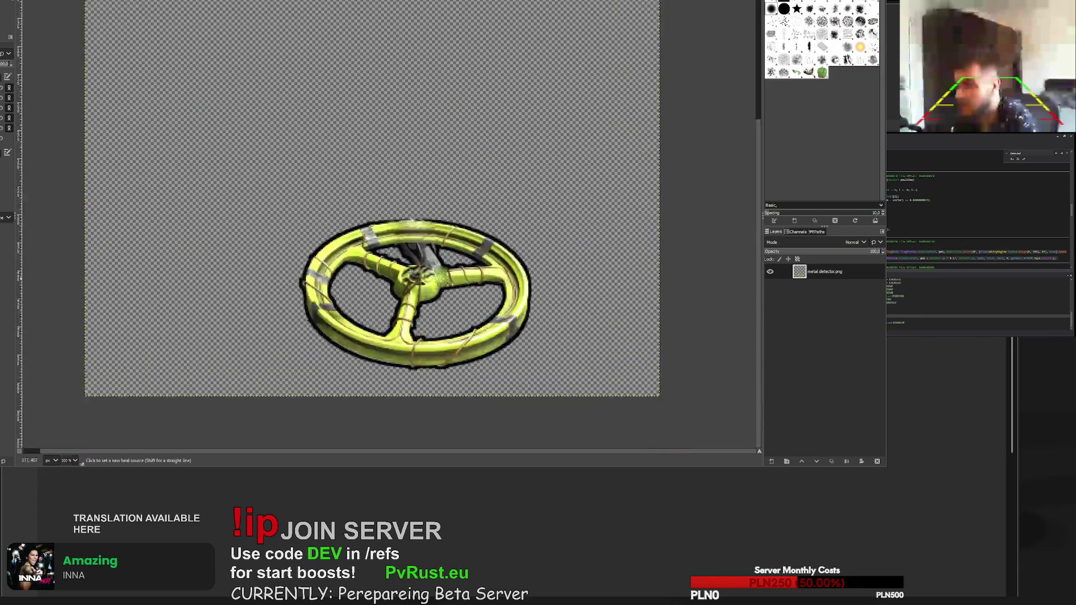
- Heal the remaining hub texture and erase the grey shaft piece between hub and rim
{"action": "scroll", "coordinate": [442, 278], "scroll_direction": "up", "scroll_amount": 6}
{"action": "mouse_move", "coordinate": [418, 283]}
{"action": "left_mouse_down"}
{"action": "mouse_move", "coordinate": [382, 241]}
{"action": "mouse_move", "coordinate": [423, 285]}
{"action": "left_mouse_up"}
{"action": "scroll", "coordinate": [423, 285], "scroll_direction": "down", "scroll_amount": 7}
{"action": "scroll", "coordinate": [421, 309], "scroll_direction": "up", "scroll_amount": 7}
{"action": "key", "text": "shift+e"}
{"action": "mouse_move", "coordinate": [443, 227]}
{"action": "left_mouse_down"}
{"action": "mouse_move", "coordinate": [334, 227]}
{"action": "mouse_move", "coordinate": [364, 255]}
{"action": "mouse_move", "coordinate": [494, 273]}
{"action": "mouse_move", "coordinate": [432, 281]}
{"action": "mouse_move", "coordinate": [340, 249]}
{"action": "left_mouse_up"}
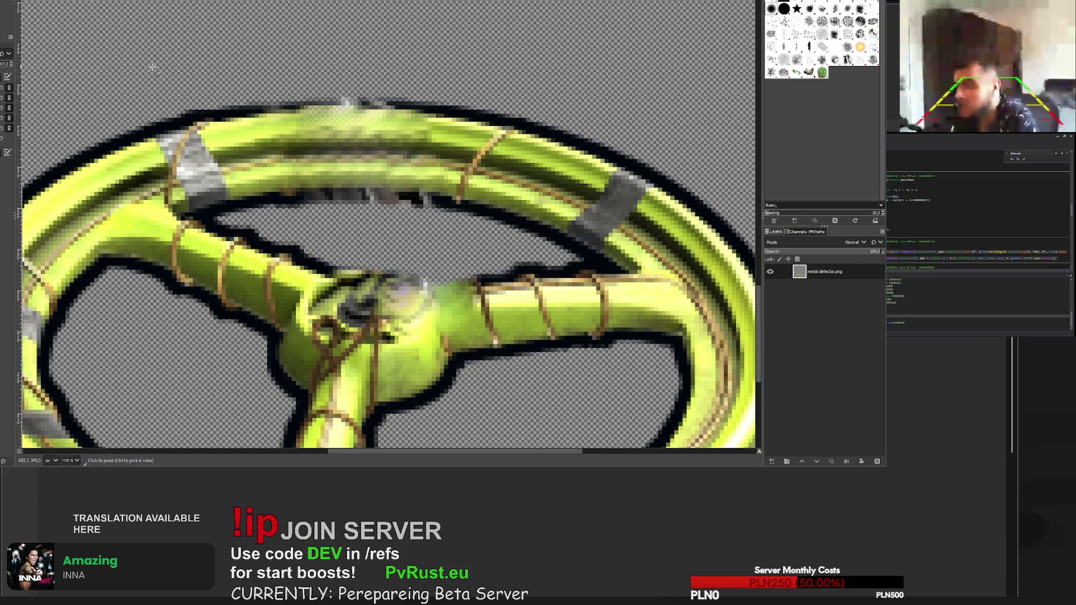
- Paint a black outline along the ring's top edge, redoing one misplaced stroke
{"action": "scroll", "coordinate": [238, 92], "scroll_direction": "up", "scroll_amount": 4, "text": "ctrl"}
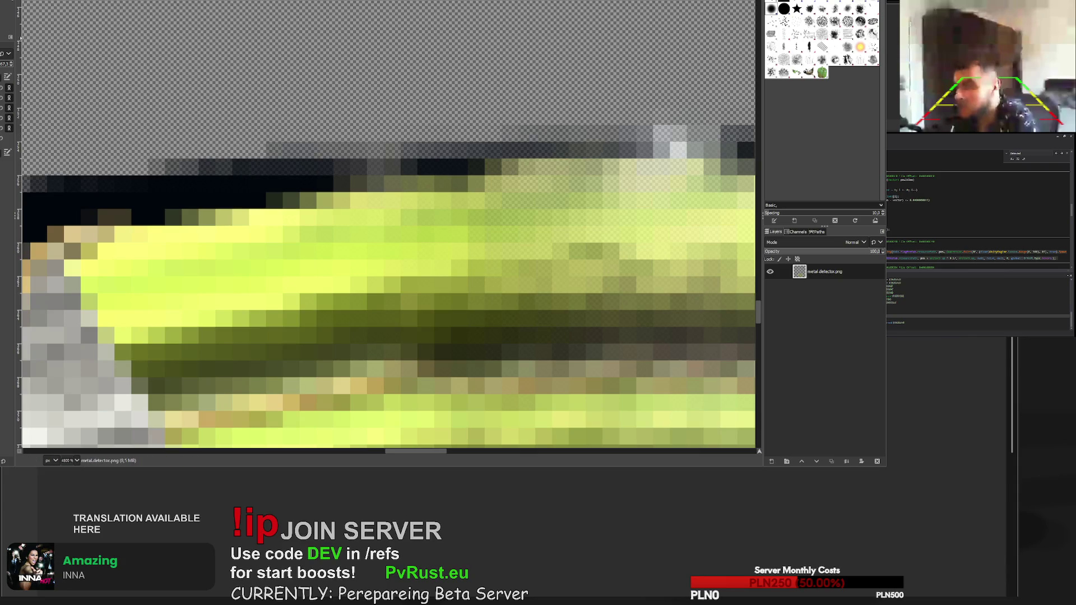
{"action": "scroll", "coordinate": [305, 185], "scroll_direction": "down", "scroll_amount": 4, "text": "ctrl"}
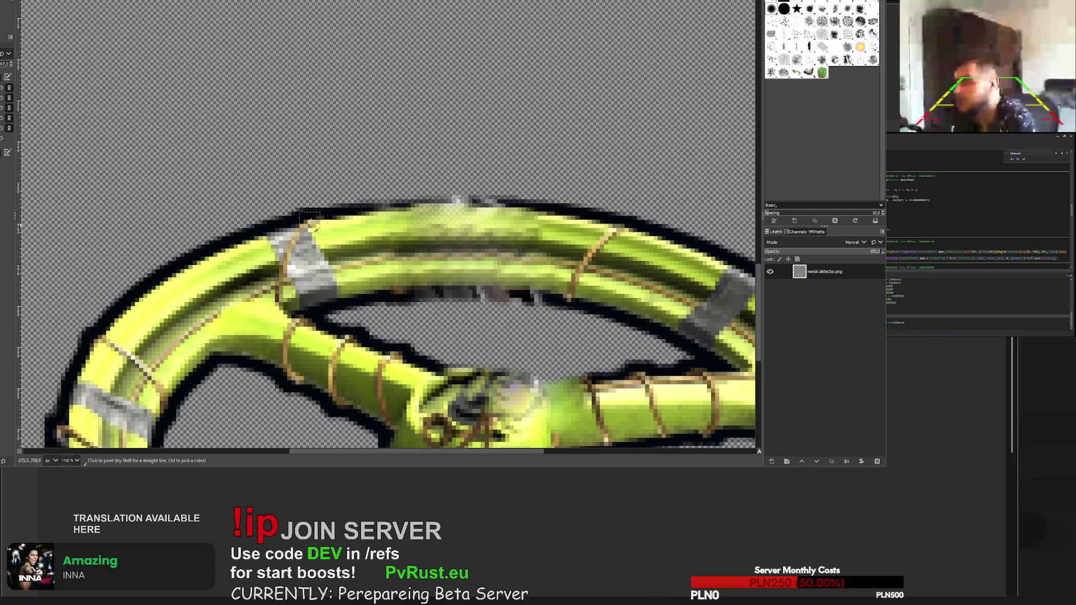
{"action": "scroll", "coordinate": [331, 230], "scroll_direction": "up", "scroll_amount": 2, "text": "ctrl"}
{"action": "mouse_move", "coordinate": [336, 210]}
{"action": "left_mouse_down"}
{"action": "mouse_move", "coordinate": [519, 191]}
{"action": "mouse_move", "coordinate": [428, 200]}
{"action": "left_mouse_up"}
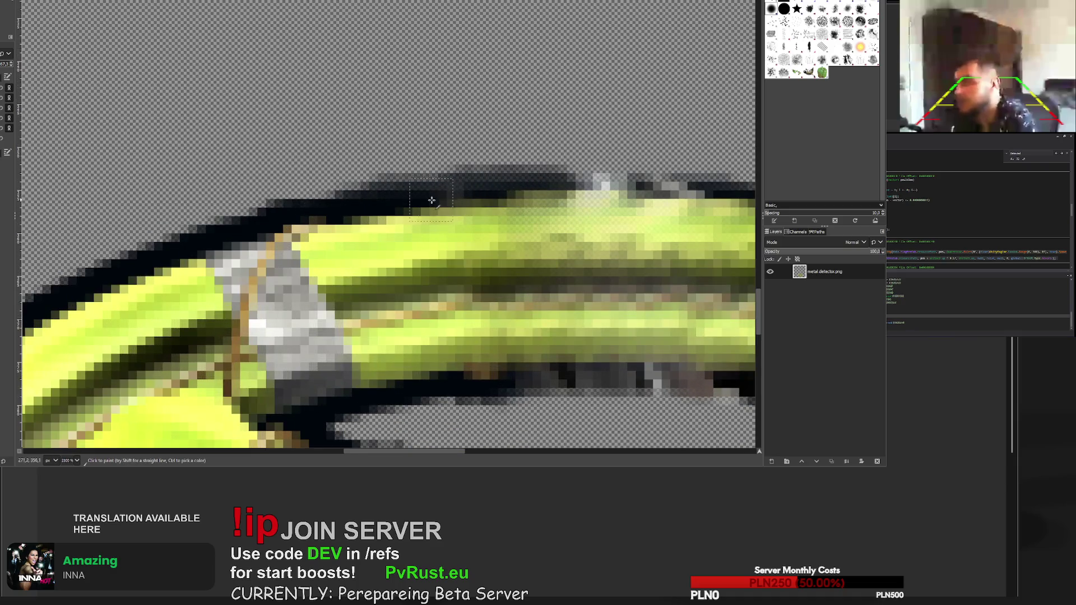
{"action": "key", "text": "ctrl+z"}
{"action": "mouse_move", "coordinate": [336, 212]}
{"action": "left_mouse_down"}
{"action": "mouse_move", "coordinate": [361, 207]}
{"action": "mouse_move", "coordinate": [325, 210]}
{"action": "mouse_move", "coordinate": [504, 183]}
{"action": "mouse_move", "coordinate": [603, 194]}
{"action": "left_mouse_up"}
{"action": "scroll", "coordinate": [607, 201], "scroll_direction": "down", "scroll_amount": 5, "text": "ctrl"}
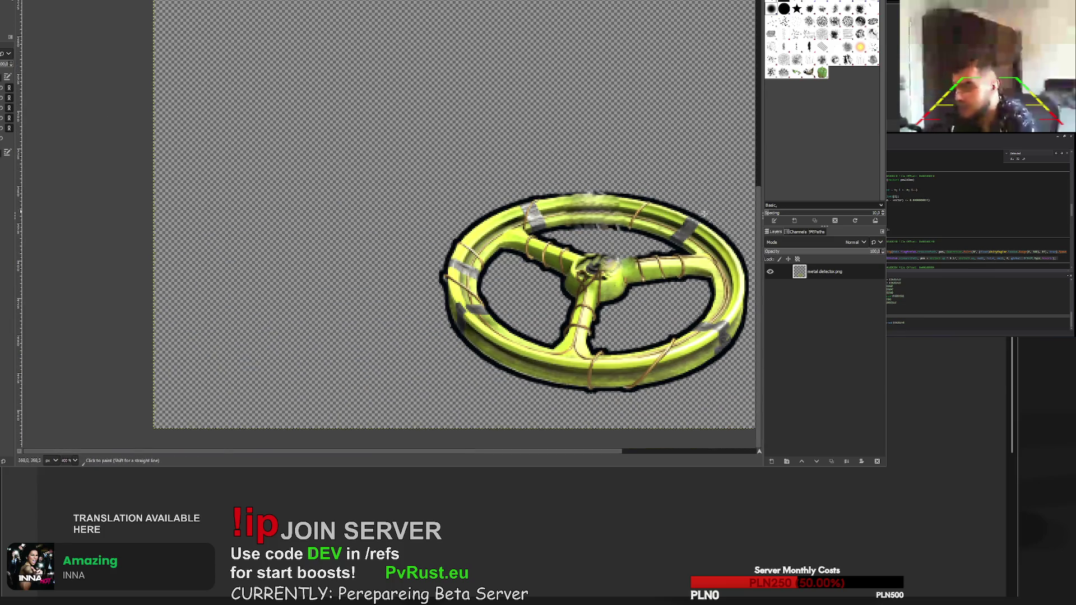
{"action": "scroll", "coordinate": [697, 214], "scroll_direction": "up", "scroll_amount": 3}
{"action": "scroll", "coordinate": [617, 201], "scroll_direction": "down", "scroll_amount": 3}
{"action": "scroll", "coordinate": [572, 190], "scroll_direction": "up", "scroll_amount": 1}
{"action": "scroll", "coordinate": [572, 188], "scroll_direction": "up", "scroll_amount": 2}
{"action": "mouse_move", "coordinate": [577, 188]}
{"action": "left_mouse_down"}
{"action": "mouse_move", "coordinate": [563, 170]}
{"action": "mouse_move", "coordinate": [400, 157]}
{"action": "mouse_move", "coordinate": [205, 179]}
{"action": "mouse_move", "coordinate": [263, 166]}
{"action": "mouse_move", "coordinate": [462, 164]}
{"action": "mouse_move", "coordinate": [605, 194]}
{"action": "left_mouse_up"}
{"action": "scroll", "coordinate": [605, 194], "scroll_direction": "down", "scroll_amount": 4}
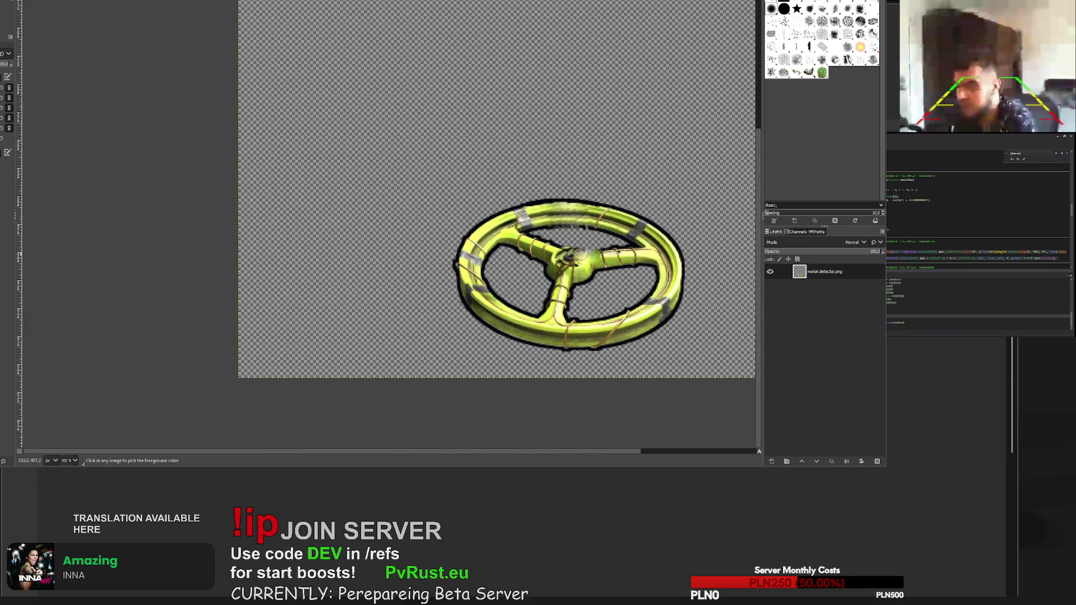
{"action": "scroll", "coordinate": [619, 250], "scroll_direction": "up", "scroll_amount": 6}
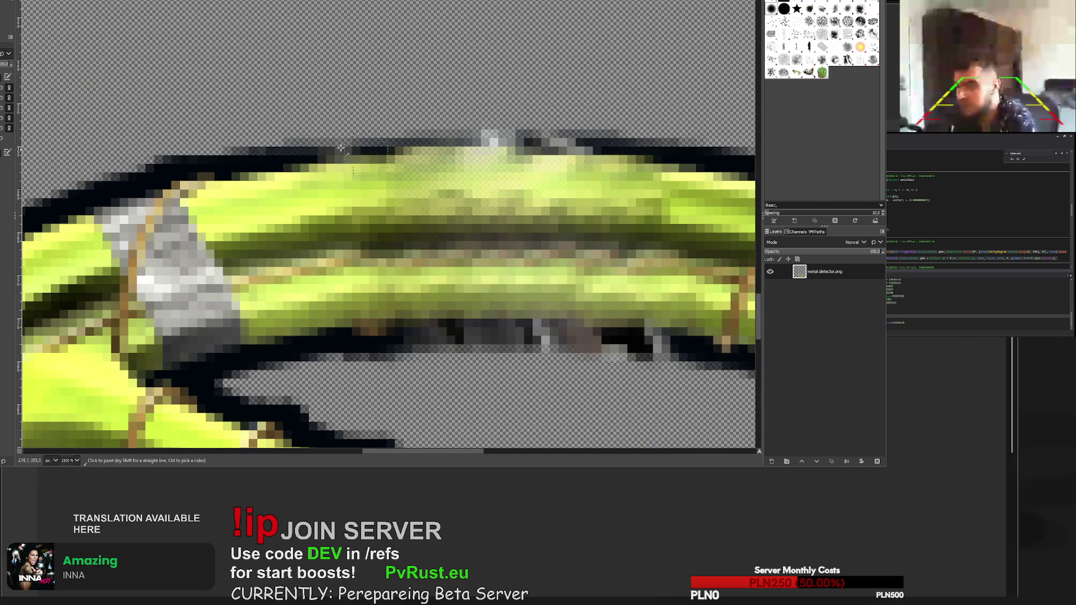
- Fill the remaining gaps and transparent spots along the tube's upper outline in black
{"action": "left_click_drag", "start_coordinate": [212, 164], "coordinate": [290, 147]}
{"action": "mouse_move", "coordinate": [398, 130]}
{"action": "left_mouse_down"}
{"action": "mouse_move", "coordinate": [549, 132]}
{"action": "mouse_move", "coordinate": [726, 165]}
{"action": "left_mouse_up"}
{"action": "scroll", "coordinate": [749, 227], "scroll_direction": "down", "scroll_amount": 6}
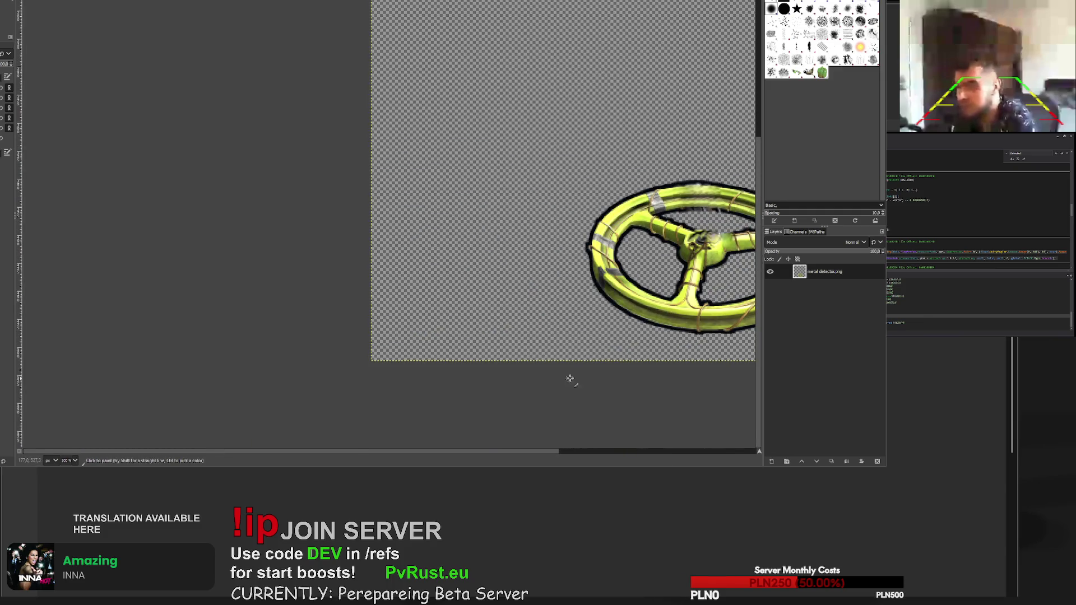
{"action": "scroll", "coordinate": [474, 208], "scroll_direction": "right", "scroll_amount": 5}
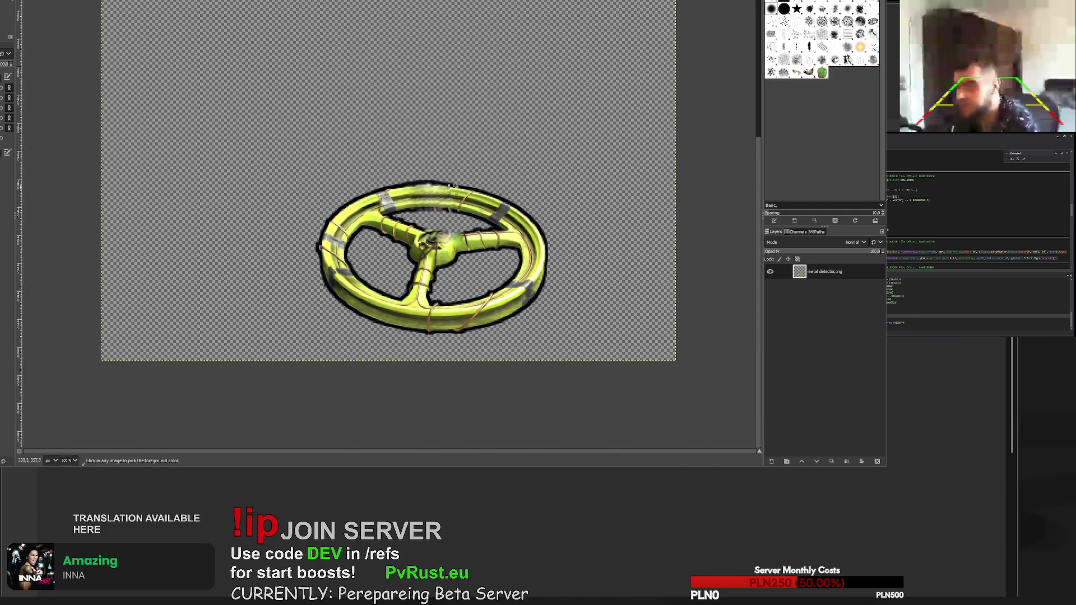
{"action": "scroll", "coordinate": [474, 209], "scroll_direction": "up", "scroll_amount": 6}
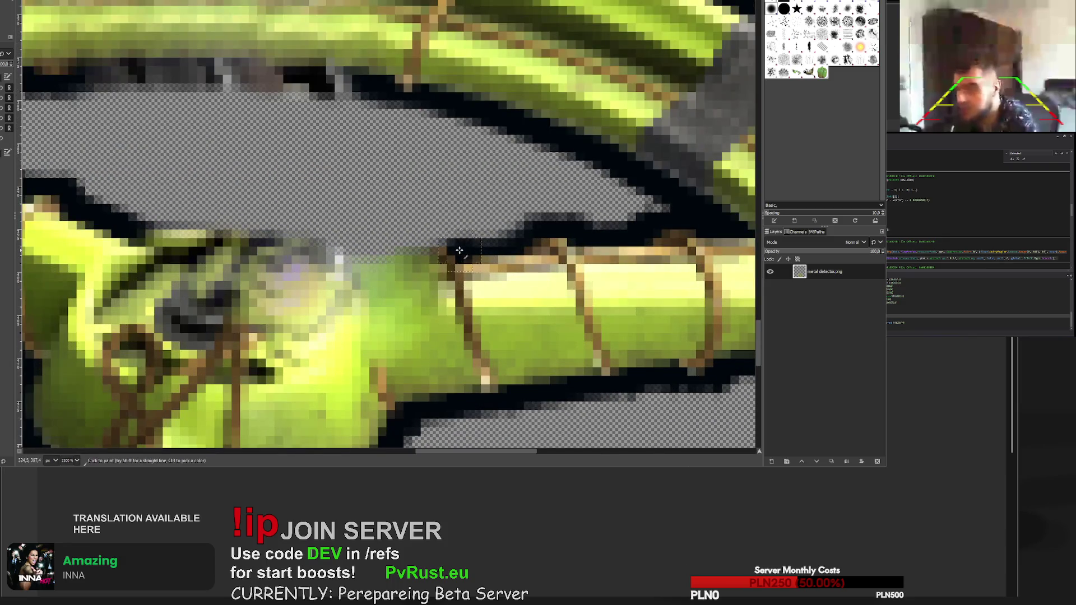
{"action": "left_click_drag", "start_coordinate": [391, 254], "coordinate": [357, 269]}
{"action": "mouse_move", "coordinate": [118, 230]}
{"action": "left_mouse_down"}
{"action": "mouse_move", "coordinate": [241, 235]}
{"action": "mouse_move", "coordinate": [359, 267]}
{"action": "mouse_move", "coordinate": [257, 230]}
{"action": "mouse_move", "coordinate": [179, 247]}
{"action": "left_mouse_up"}
{"action": "scroll", "coordinate": [203, 323], "scroll_direction": "down", "scroll_amount": 7}
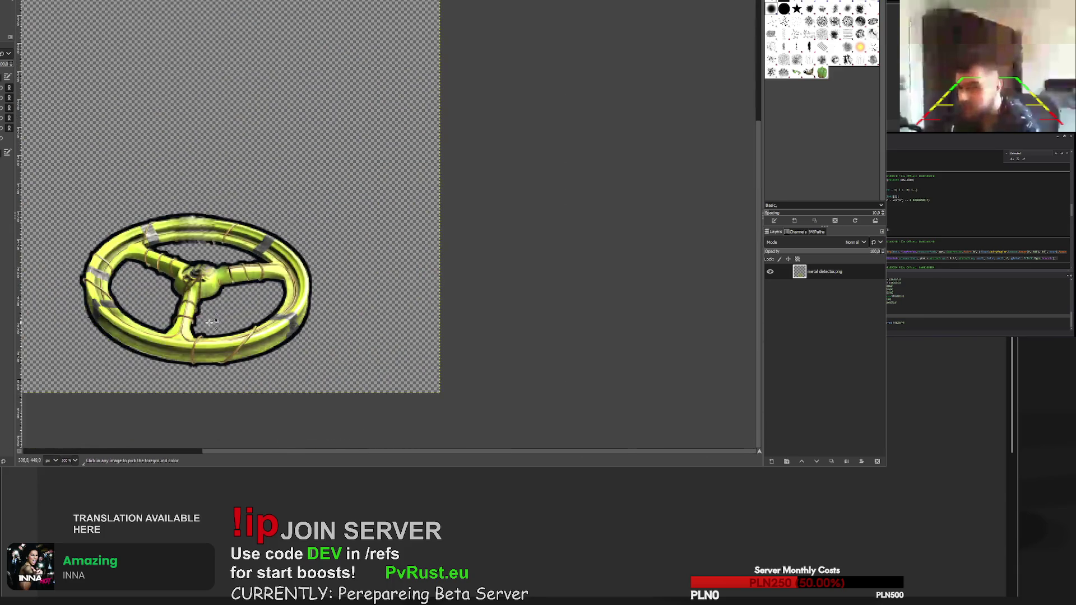
{"action": "scroll", "coordinate": [190, 246], "scroll_direction": "up", "scroll_amount": 5}
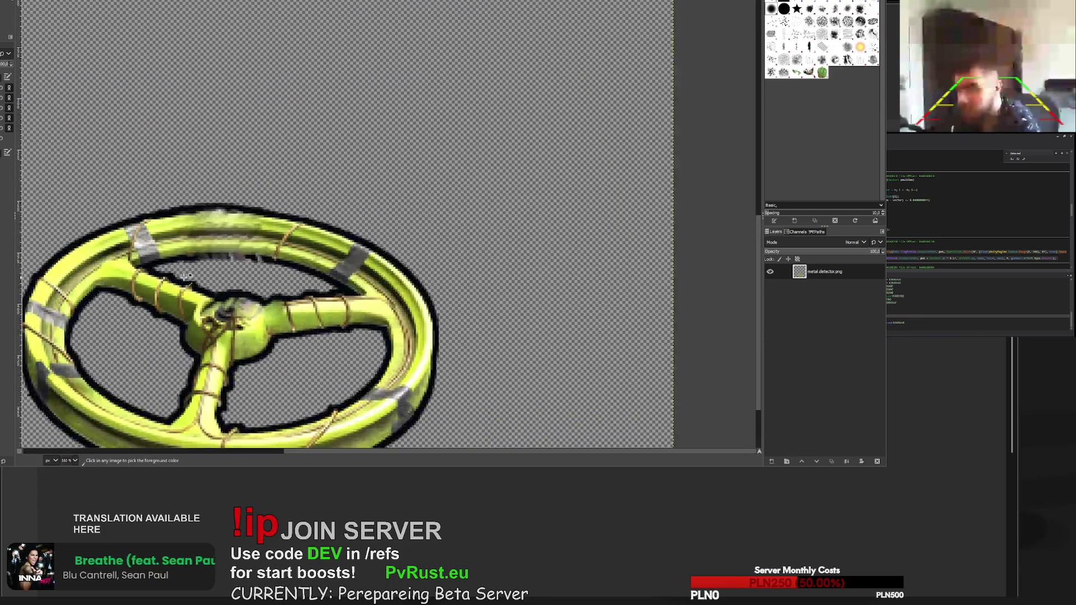
{"action": "scroll", "coordinate": [190, 242], "scroll_direction": "up", "scroll_amount": 3}
{"action": "mouse_move", "coordinate": [185, 241]}
{"action": "left_mouse_down"}
{"action": "mouse_move", "coordinate": [314, 224]}
{"action": "mouse_move", "coordinate": [479, 225]}
{"action": "mouse_move", "coordinate": [658, 243]}
{"action": "mouse_move", "coordinate": [355, 224]}
{"action": "mouse_move", "coordinate": [144, 244]}
{"action": "left_mouse_up"}
{"action": "scroll", "coordinate": [144, 245], "scroll_direction": "down", "scroll_amount": 9}
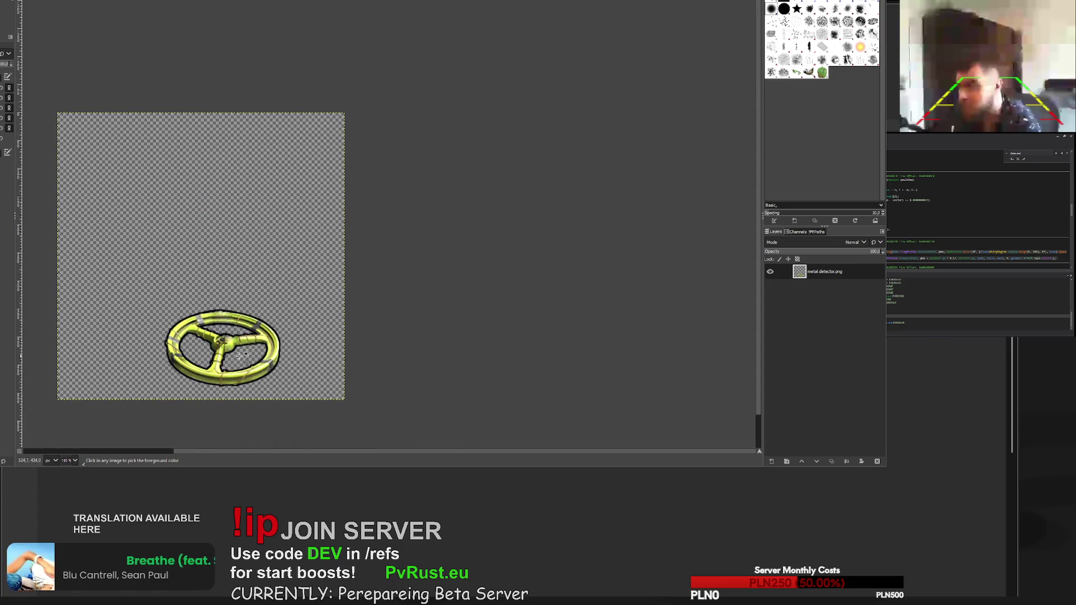
{"action": "scroll", "coordinate": [229, 338], "scroll_direction": "up", "scroll_amount": 6}
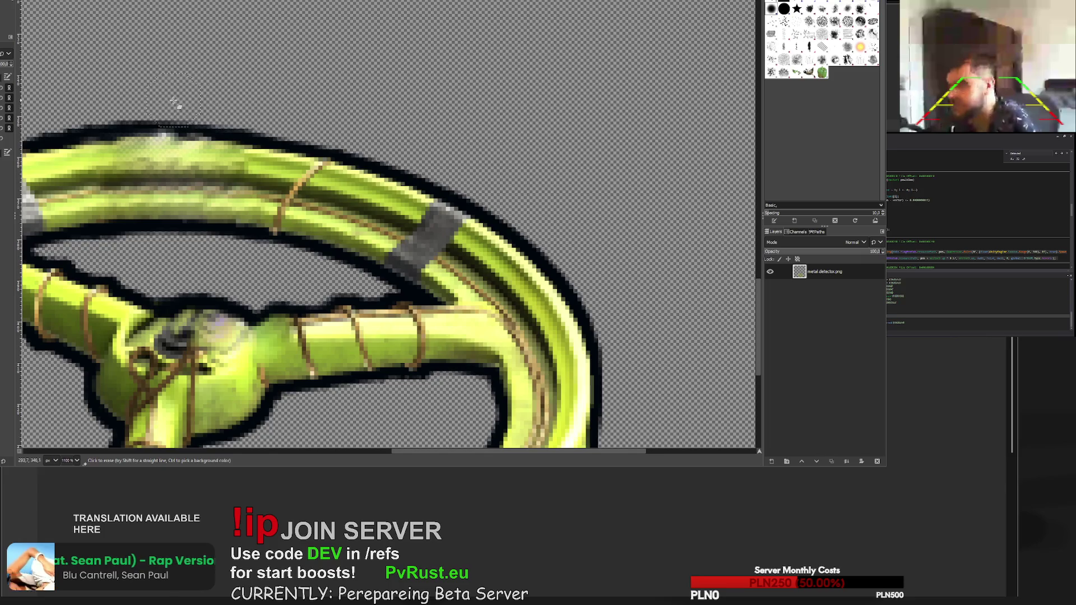
{"action": "scroll", "coordinate": [316, 452], "scroll_direction": "left", "scroll_amount": 5}
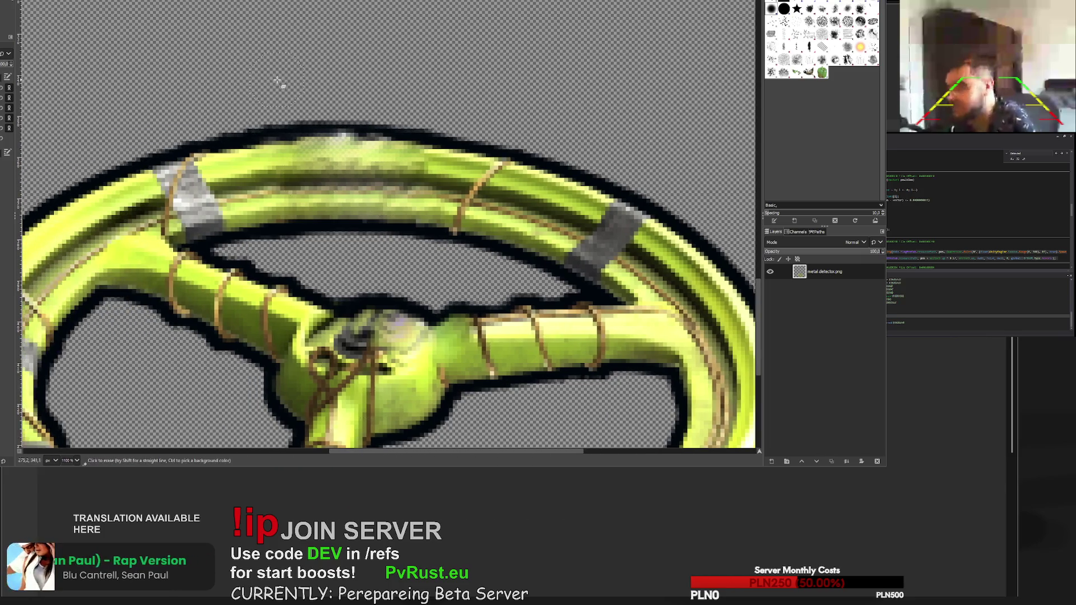
{"action": "scroll", "coordinate": [153, 133], "scroll_direction": "down", "scroll_amount": 5}
{"action": "scroll", "coordinate": [249, 247], "scroll_direction": "up", "scroll_amount": 5}
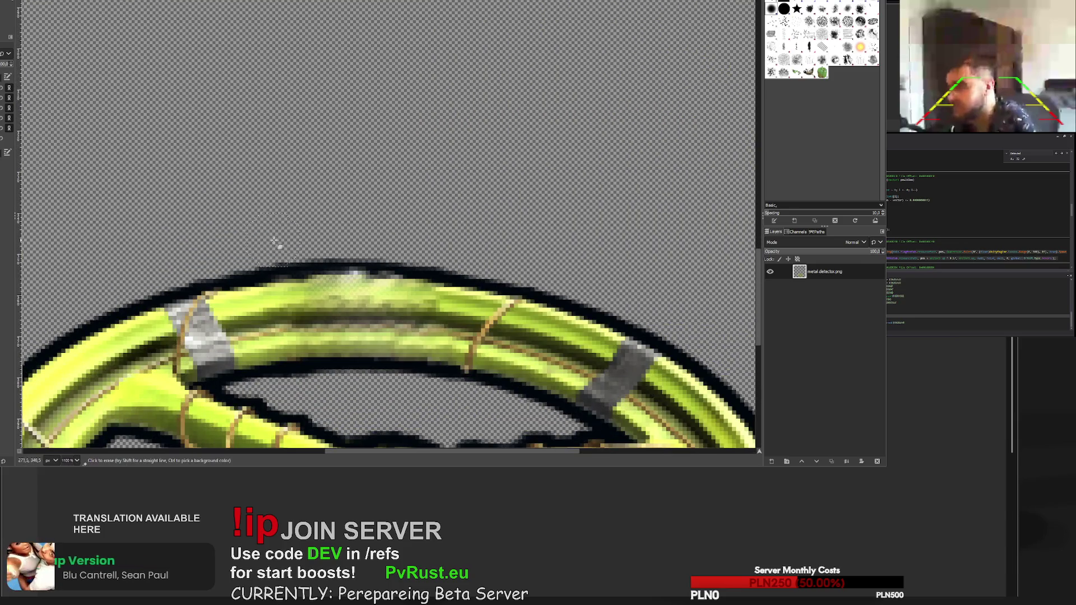
{"action": "scroll", "coordinate": [353, 231], "scroll_direction": "down", "scroll_amount": 5}
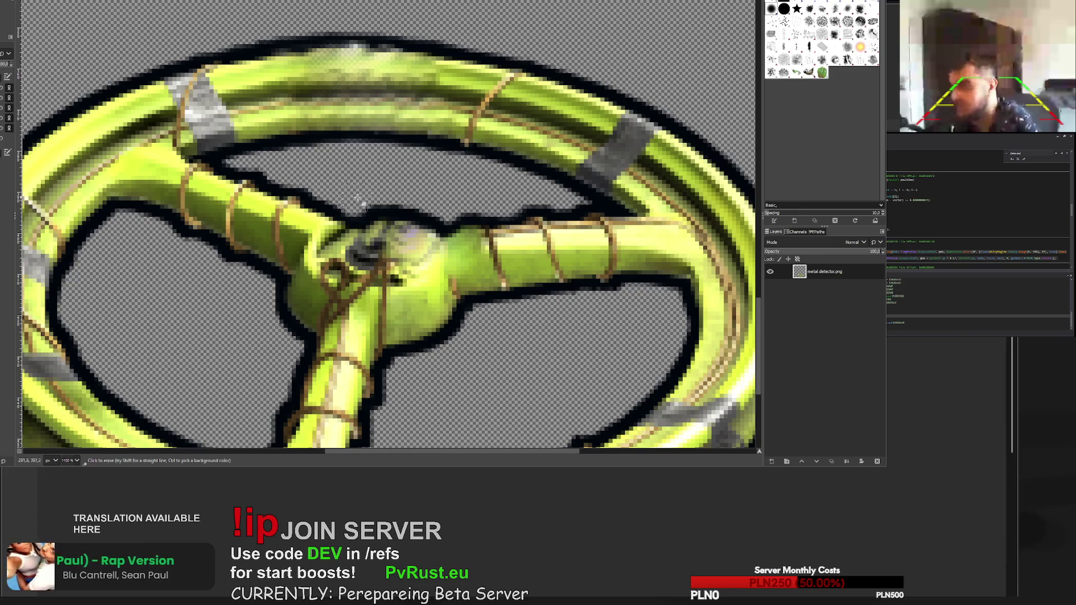
{"action": "scroll", "coordinate": [443, 218], "scroll_direction": "down", "scroll_amount": 10, "text": "ctrl"}
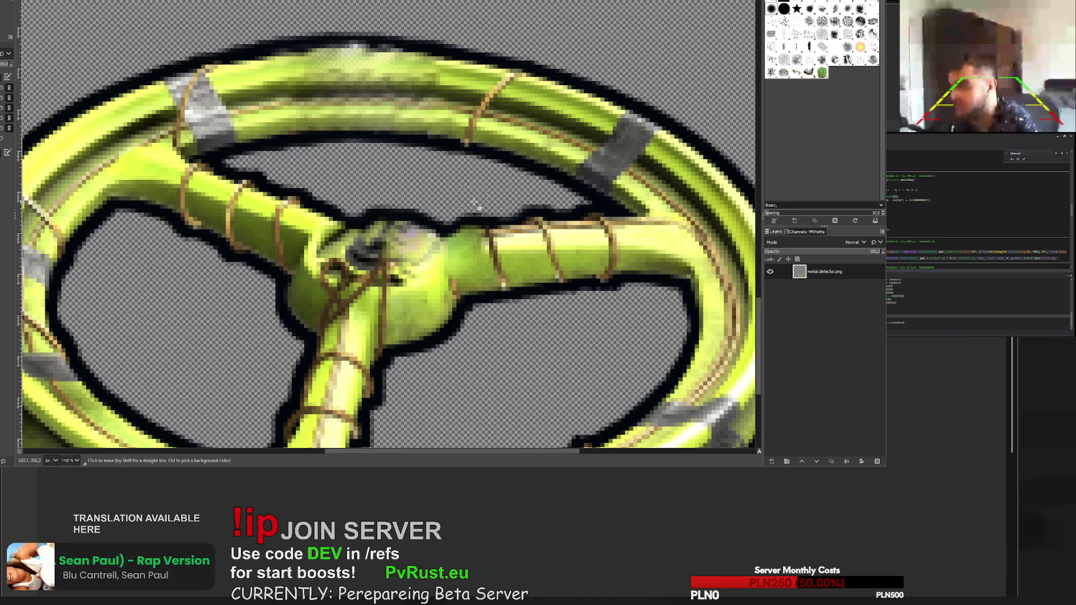
{"action": "scroll", "coordinate": [559, 237], "scroll_direction": "up", "scroll_amount": 8, "text": "ctrl"}
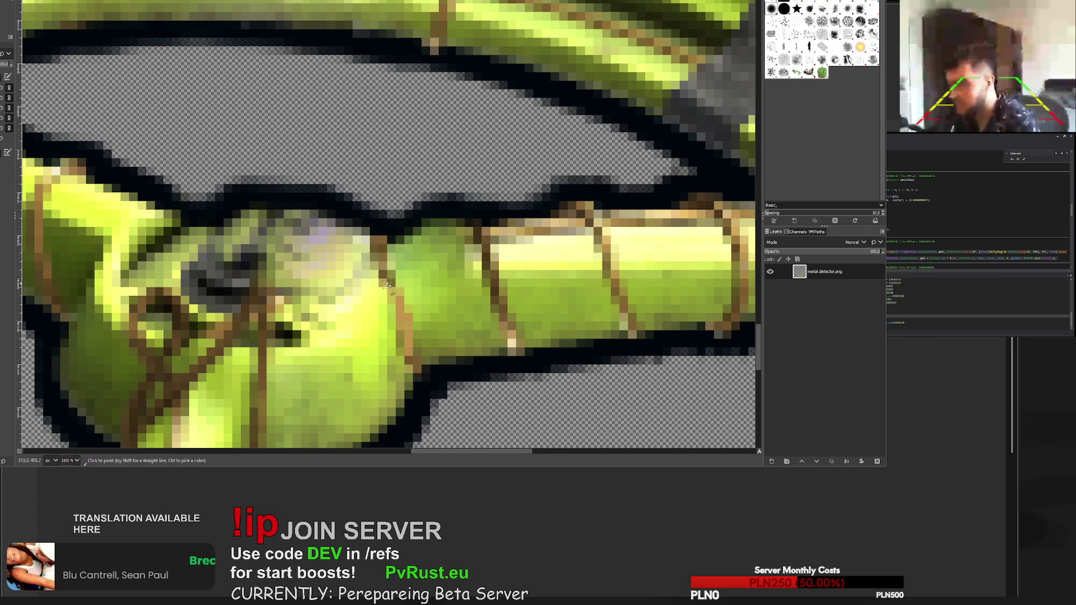
- Brush dark grey over the wheel hub in two strokes
{"action": "scroll", "coordinate": [406, 303], "scroll_direction": "down", "scroll_amount": 8, "text": "ctrl"}
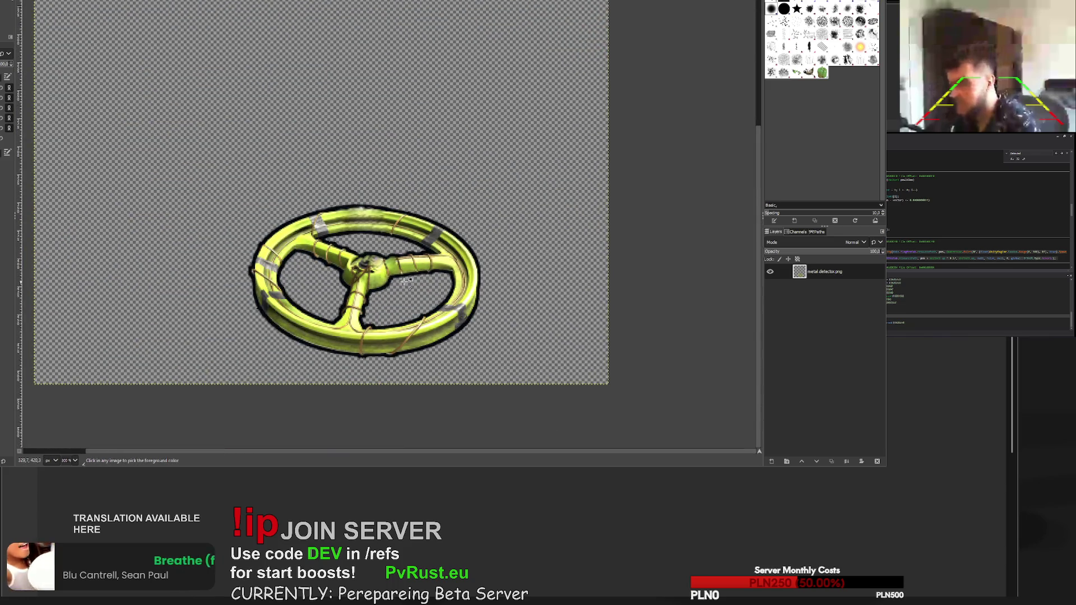
{"action": "scroll", "coordinate": [406, 280], "scroll_direction": "up", "scroll_amount": 5, "text": "ctrl"}
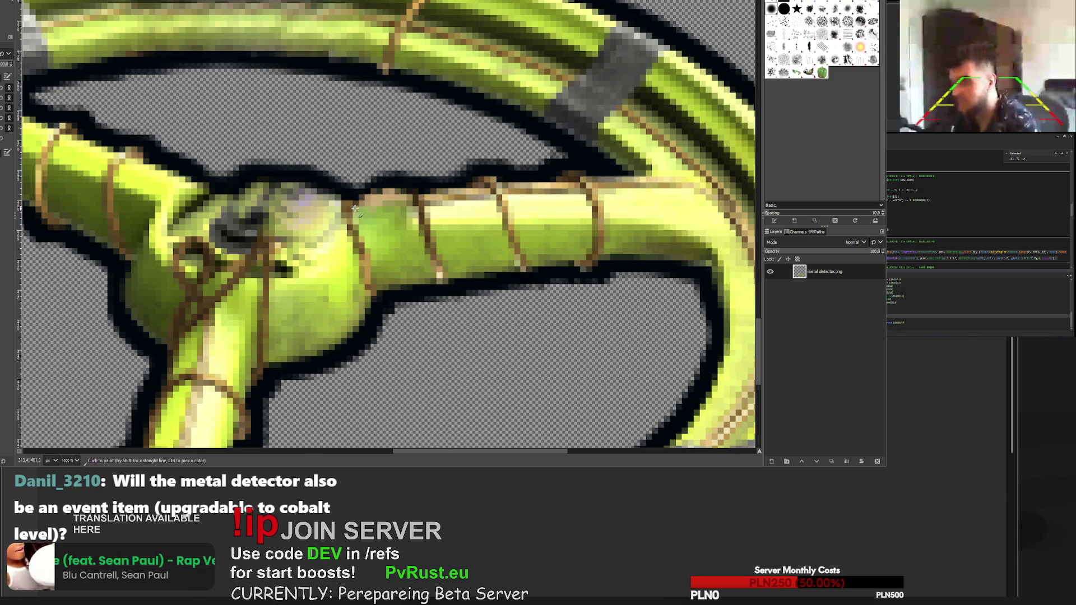
{"action": "scroll", "coordinate": [405, 198], "scroll_direction": "down", "scroll_amount": 8, "text": "ctrl"}
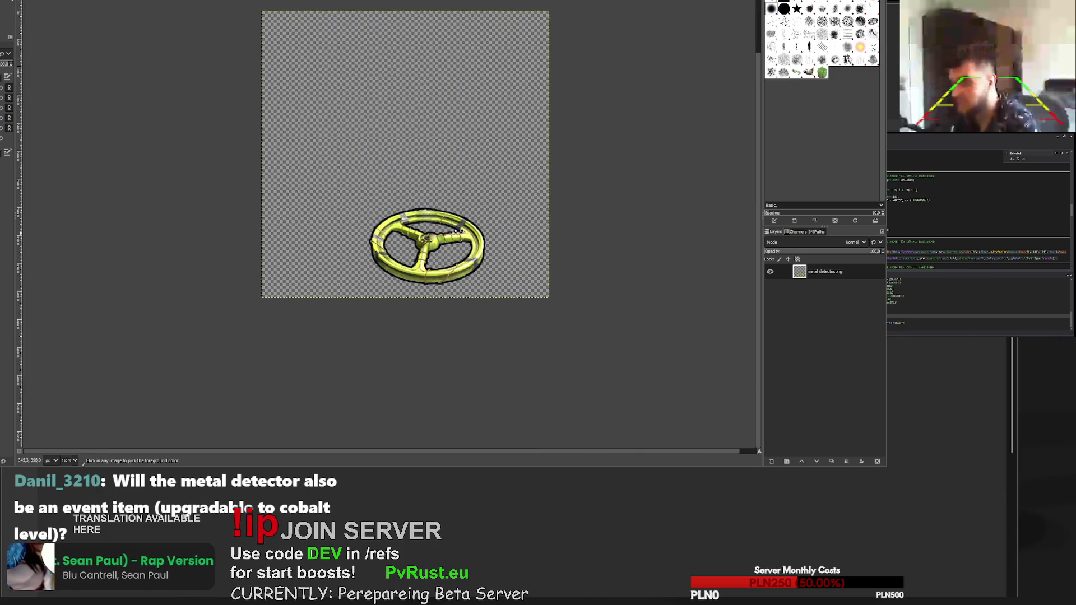
{"action": "scroll", "coordinate": [458, 230], "scroll_direction": "up", "scroll_amount": 6, "text": "ctrl"}
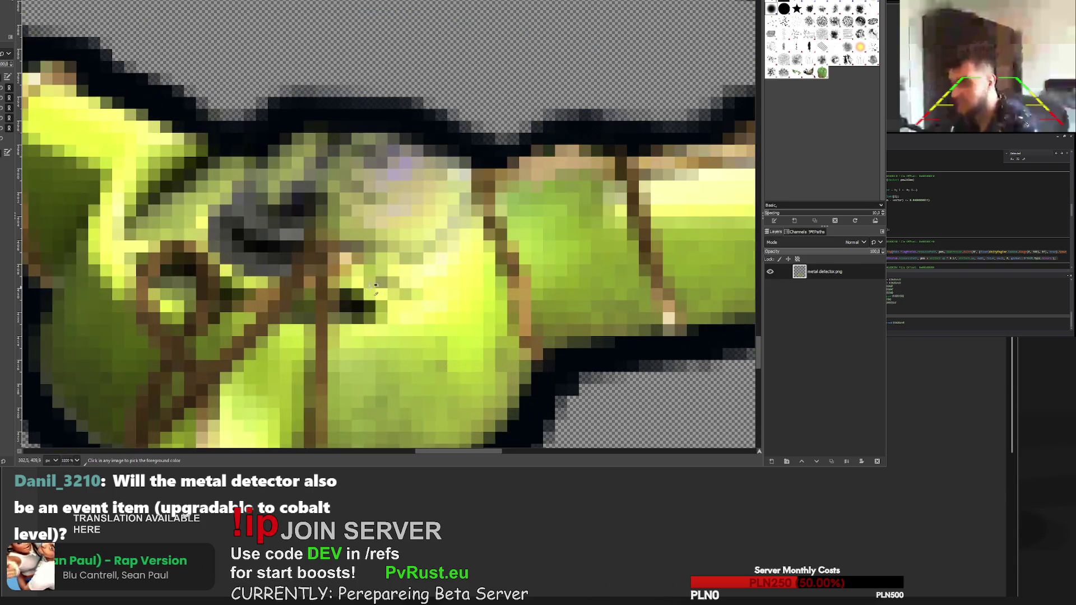
{"action": "scroll", "coordinate": [317, 258], "scroll_direction": "down", "scroll_amount": 2, "text": "ctrl"}
{"action": "scroll", "coordinate": [317, 258], "scroll_direction": "up", "scroll_amount": 2, "text": "ctrl"}
{"action": "mouse_move", "coordinate": [301, 221]}
{"action": "left_mouse_down"}
{"action": "mouse_move", "coordinate": [331, 213]}
{"action": "mouse_move", "coordinate": [336, 241]}
{"action": "mouse_move", "coordinate": [345, 232]}
{"action": "mouse_move", "coordinate": [297, 242]}
{"action": "mouse_move", "coordinate": [324, 241]}
{"action": "mouse_move", "coordinate": [337, 224]}
{"action": "mouse_move", "coordinate": [331, 240]}
{"action": "mouse_move", "coordinate": [336, 216]}
{"action": "mouse_move", "coordinate": [342, 241]}
{"action": "mouse_move", "coordinate": [374, 233]}
{"action": "left_mouse_up"}
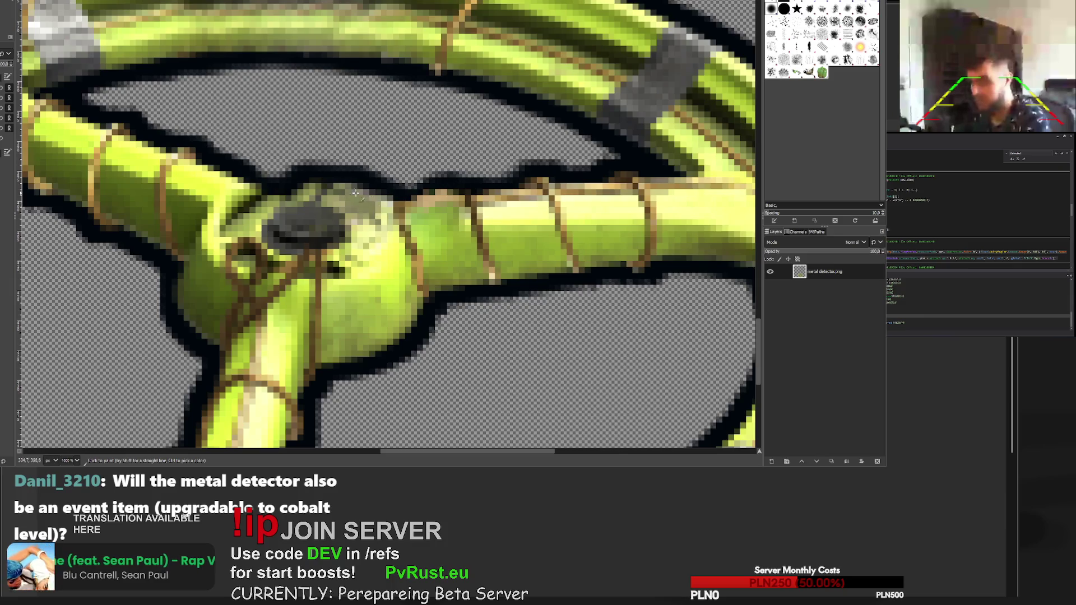
{"action": "scroll", "coordinate": [331, 197], "scroll_direction": "down", "scroll_amount": 6}
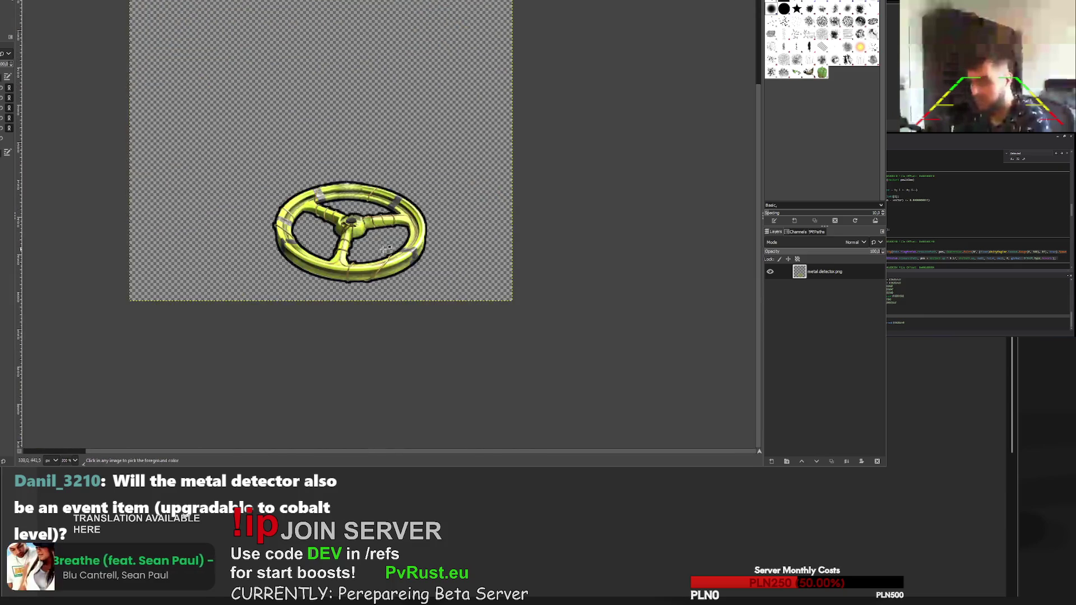
{"action": "scroll", "coordinate": [369, 219], "scroll_direction": "up", "scroll_amount": 6}
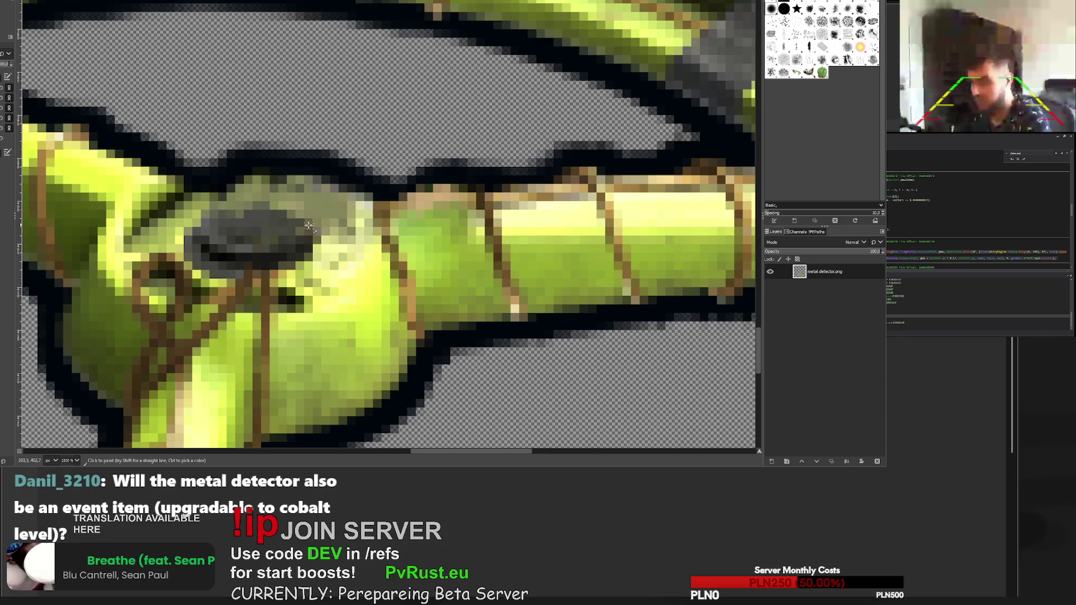
{"action": "mouse_move", "coordinate": [239, 212]}
{"action": "left_mouse_down"}
{"action": "mouse_move", "coordinate": [297, 216]}
{"action": "mouse_move", "coordinate": [287, 226]}
{"action": "left_mouse_up"}
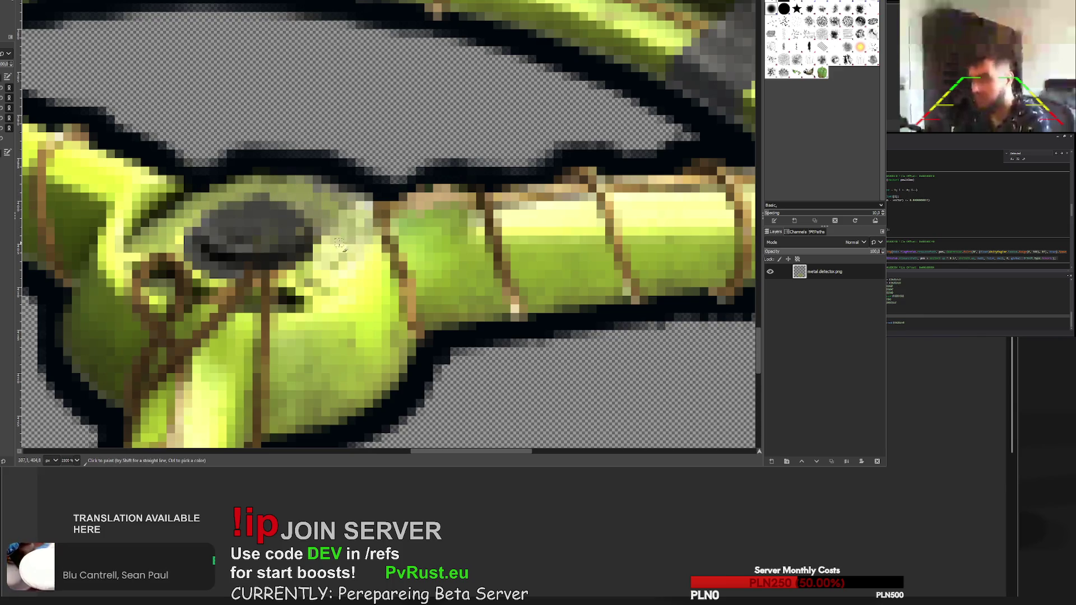
{"action": "scroll", "coordinate": [336, 264], "scroll_direction": "down", "scroll_amount": 7}
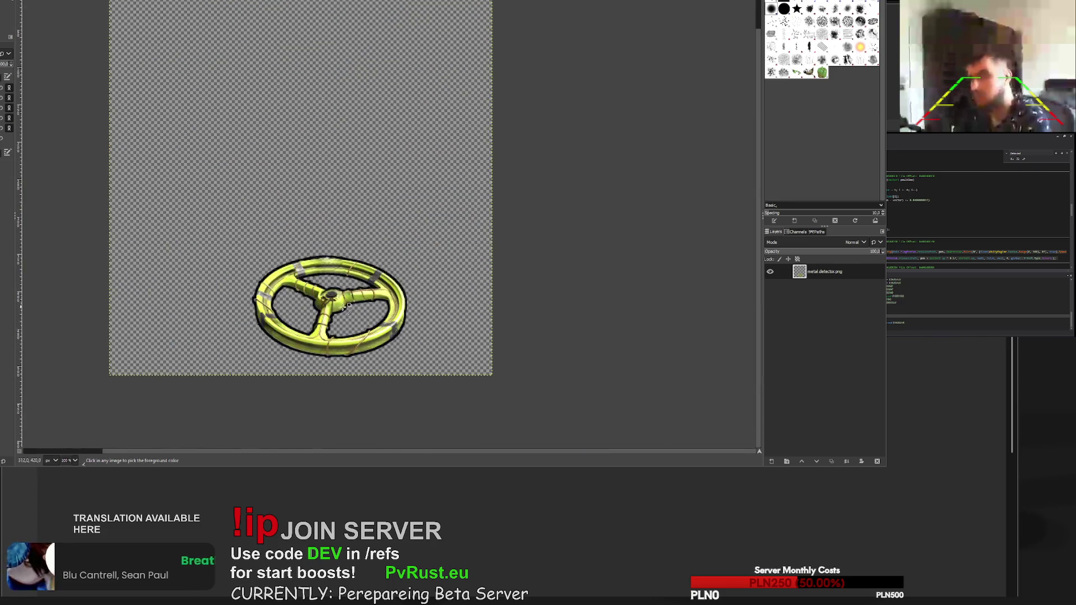
{"action": "scroll", "coordinate": [348, 300], "scroll_direction": "up", "scroll_amount": 3}
{"action": "scroll", "coordinate": [352, 296], "scroll_direction": "down", "scroll_amount": 3}
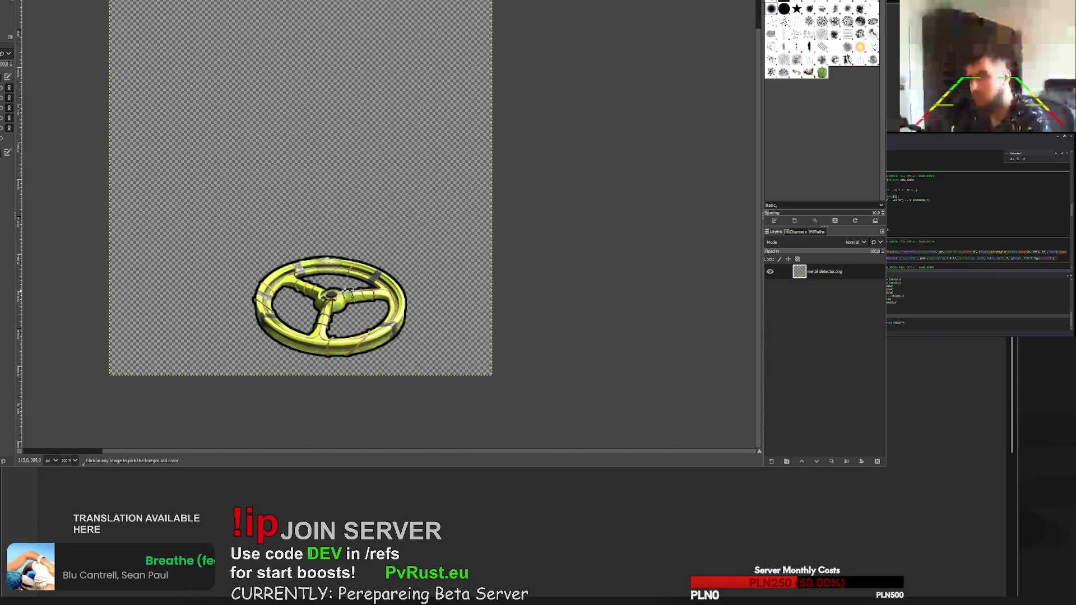
{"action": "scroll", "coordinate": [348, 292], "scroll_direction": "up", "scroll_amount": 4}
{"action": "scroll", "coordinate": [351, 297], "scroll_direction": "down", "scroll_amount": 5}
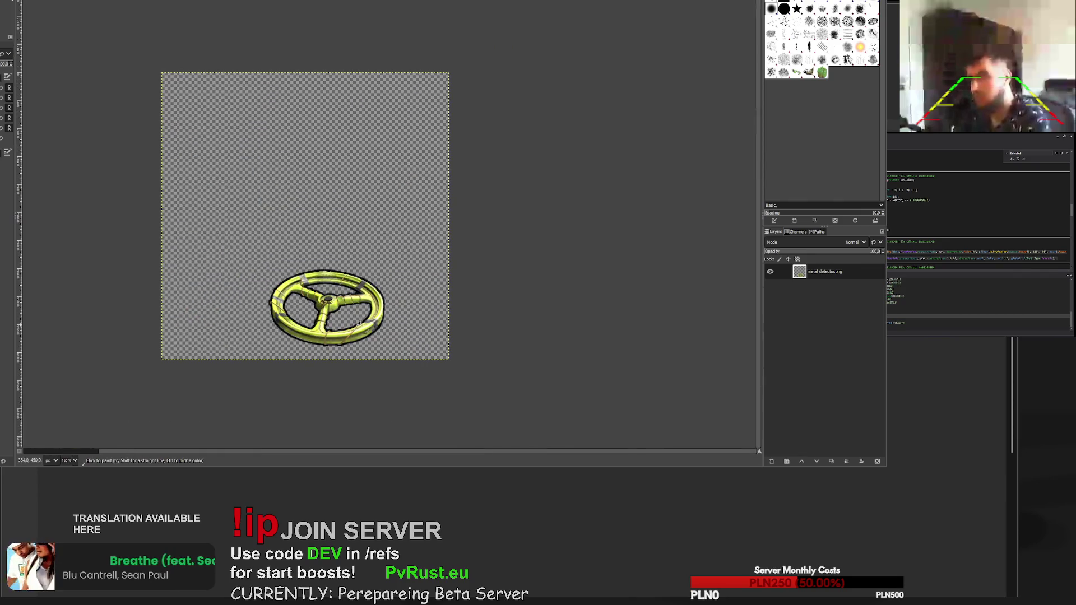
- Paint light green strokes along the wheel's upper rim to replace the dark band
{"action": "scroll", "coordinate": [366, 306], "scroll_direction": "up", "scroll_amount": 6}
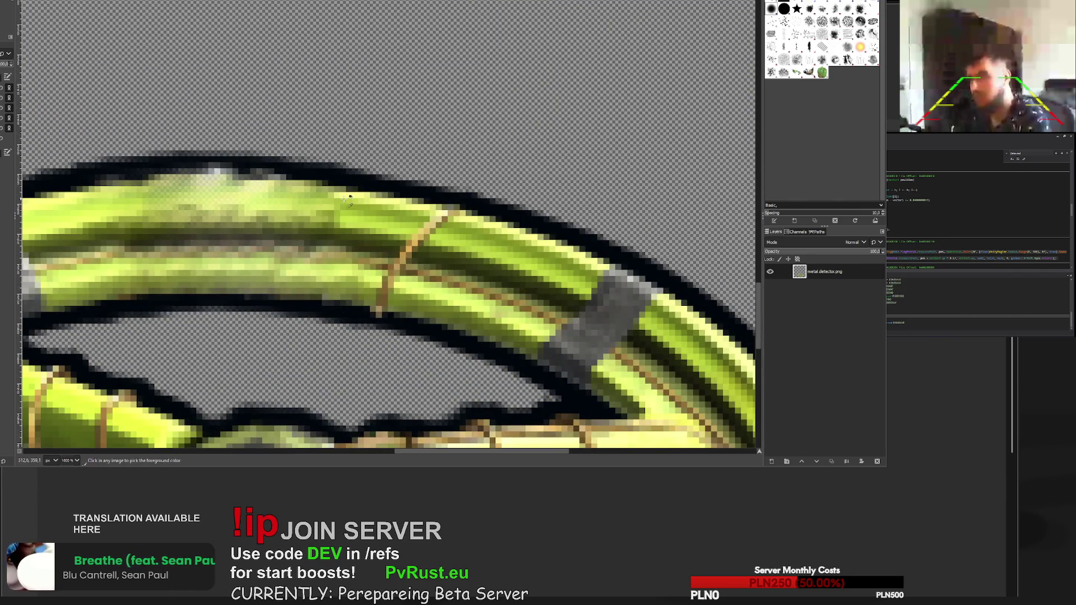
{"action": "mouse_move", "coordinate": [331, 193]}
{"action": "left_mouse_down"}
{"action": "mouse_move", "coordinate": [168, 179]}
{"action": "mouse_move", "coordinate": [178, 183]}
{"action": "left_mouse_up"}
{"action": "scroll", "coordinate": [190, 331], "scroll_direction": "up", "scroll_amount": 2}
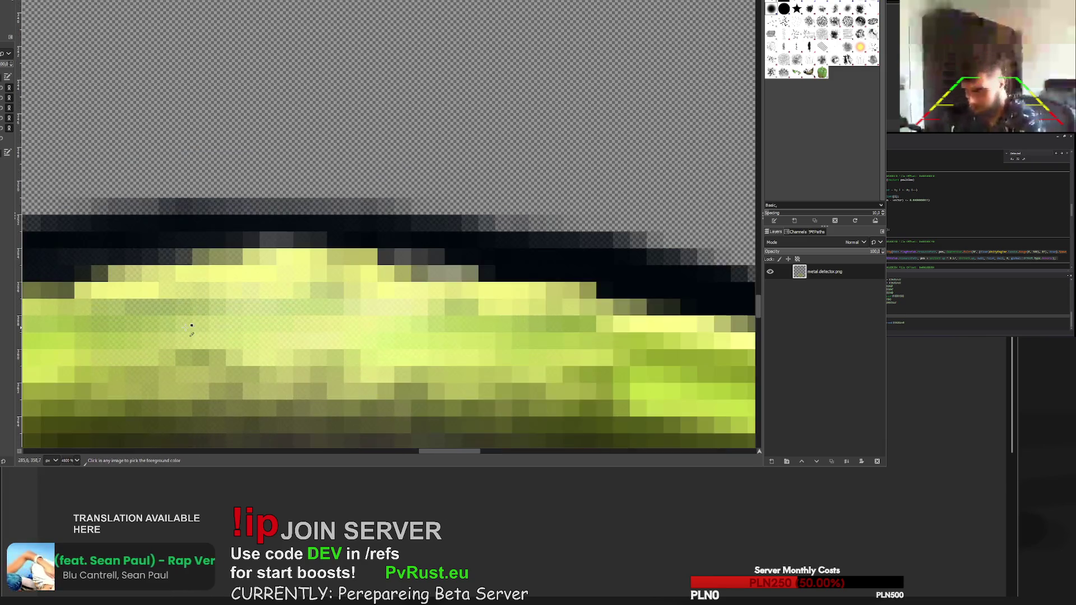
{"action": "scroll", "coordinate": [190, 333], "scroll_direction": "down", "scroll_amount": 1}
{"action": "scroll", "coordinate": [336, 291], "scroll_direction": "left", "scroll_amount": 3}
{"action": "scroll", "coordinate": [409, 265], "scroll_direction": "down", "scroll_amount": 3}
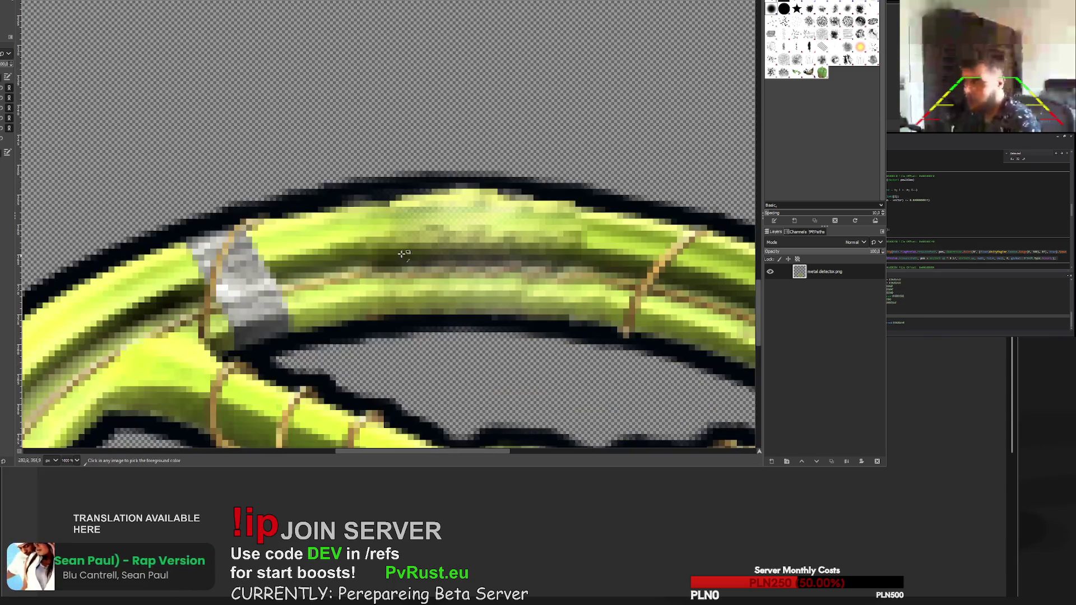
{"action": "left_click_drag", "start_coordinate": [380, 231], "coordinate": [461, 220]}
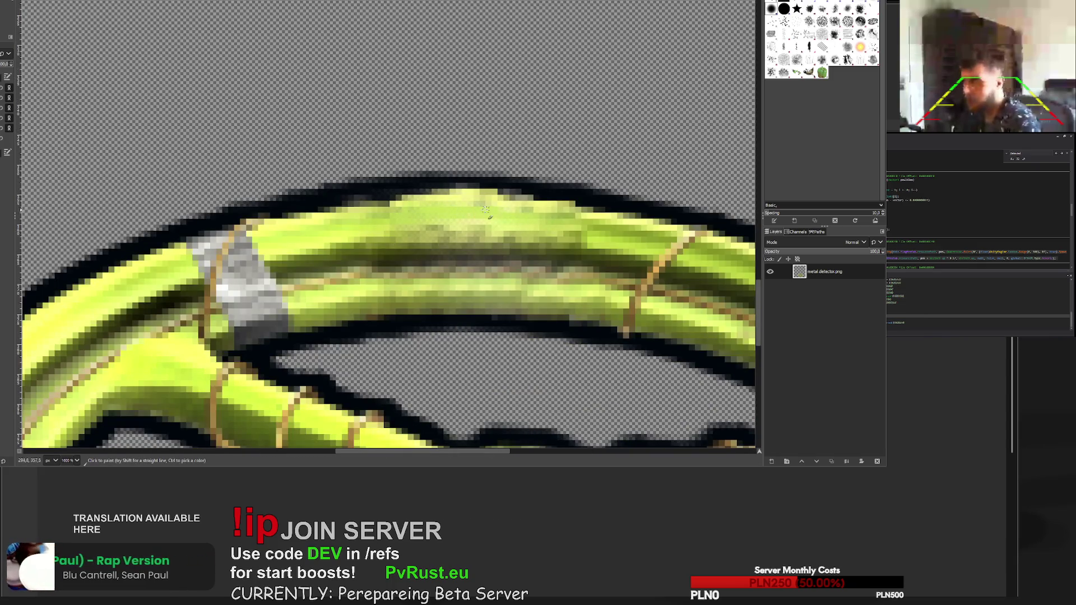
{"action": "mouse_move", "coordinate": [407, 235]}
{"action": "left_mouse_down"}
{"action": "mouse_move", "coordinate": [466, 227]}
{"action": "mouse_move", "coordinate": [583, 246]}
{"action": "left_mouse_up"}
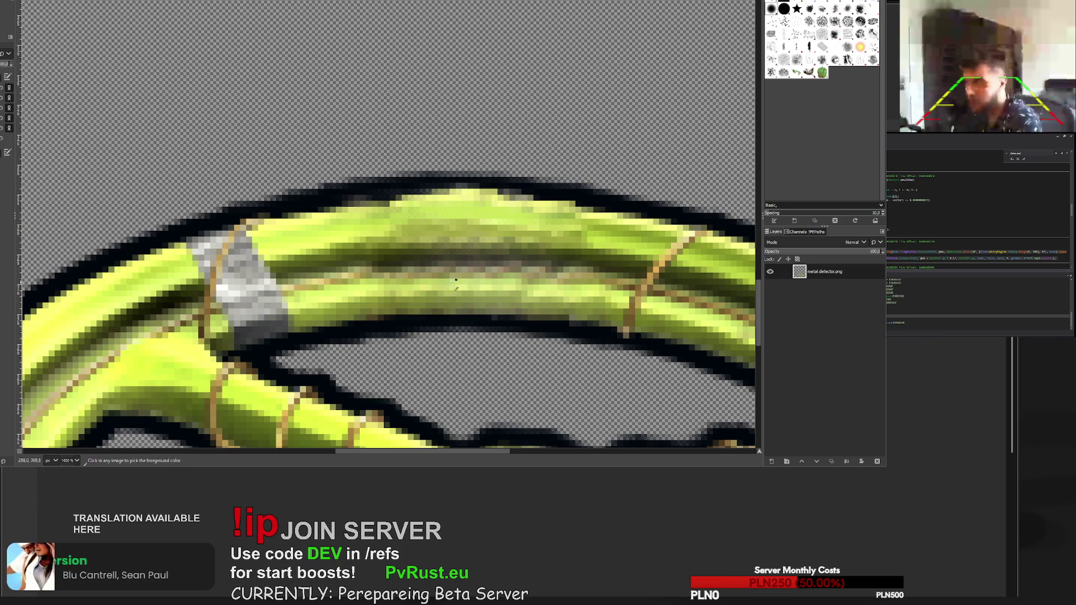
{"action": "scroll", "coordinate": [447, 283], "scroll_direction": "up", "scroll_amount": 3}
{"action": "mouse_move", "coordinate": [393, 185]}
{"action": "left_mouse_down"}
{"action": "mouse_move", "coordinate": [494, 185]}
{"action": "mouse_move", "coordinate": [312, 177]}
{"action": "left_mouse_up"}
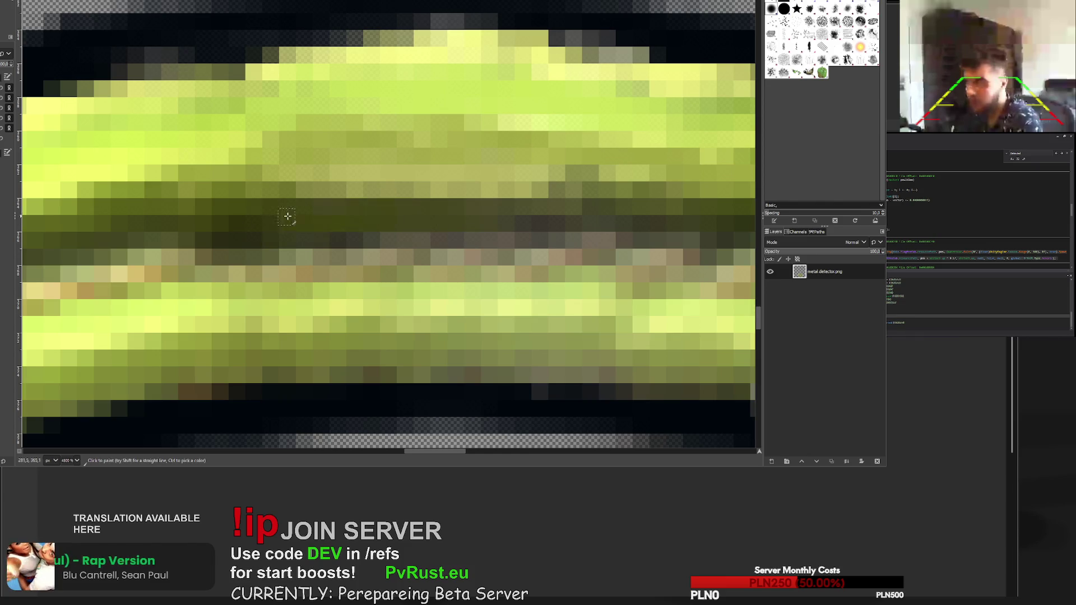
{"action": "scroll", "coordinate": [303, 219], "scroll_direction": "down", "scroll_amount": 3}
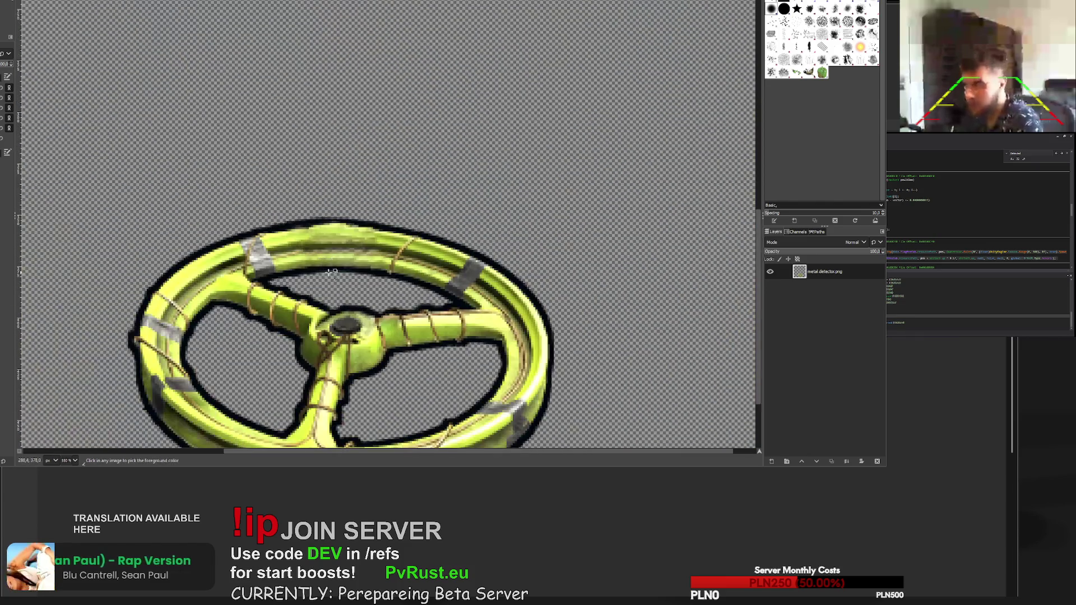
{"action": "left_click_drag", "start_coordinate": [297, 212], "coordinate": [418, 211]}
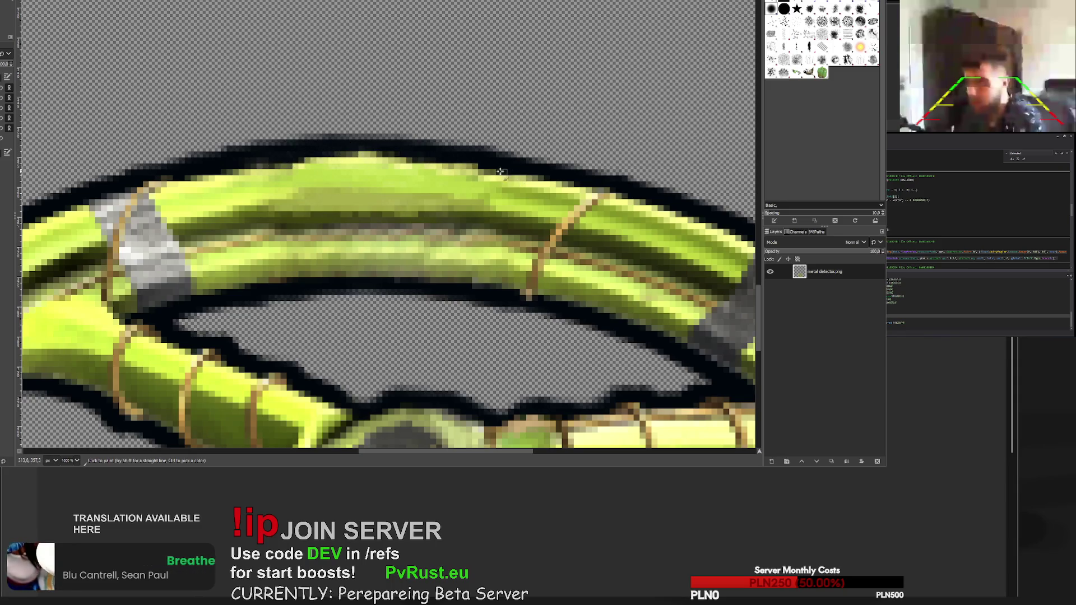
{"action": "scroll", "coordinate": [510, 174], "scroll_direction": "down", "scroll_amount": 5}
{"action": "scroll", "coordinate": [406, 160], "scroll_direction": "up", "scroll_amount": 5}
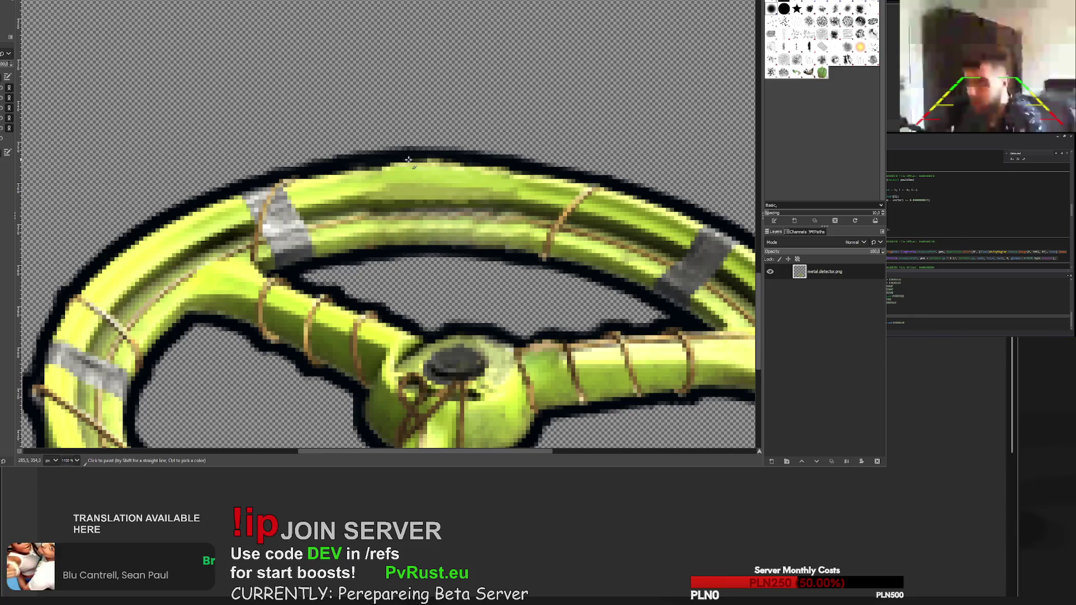
{"action": "scroll", "coordinate": [405, 168], "scroll_direction": "down", "scroll_amount": 4}
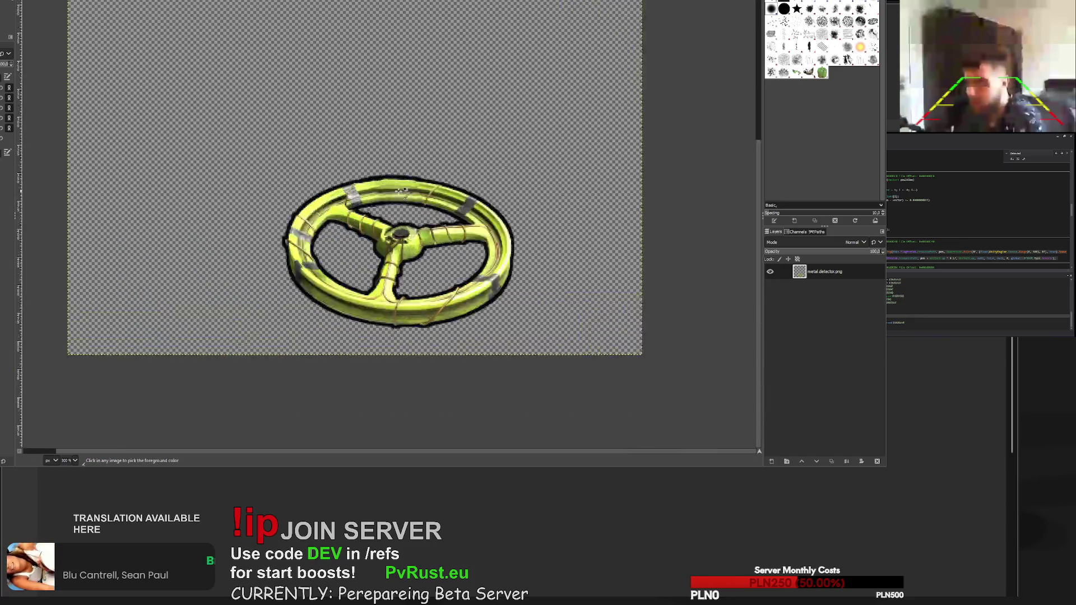
- Darken the top outline of the coil's rim with a Paintbrush stroke
{"action": "scroll", "coordinate": [404, 191], "scroll_direction": "up", "scroll_amount": 5}
{"action": "mouse_move", "coordinate": [335, 135]}
{"action": "left_mouse_down"}
{"action": "mouse_move", "coordinate": [325, 136]}
{"action": "mouse_move", "coordinate": [460, 135]}
{"action": "left_mouse_up"}
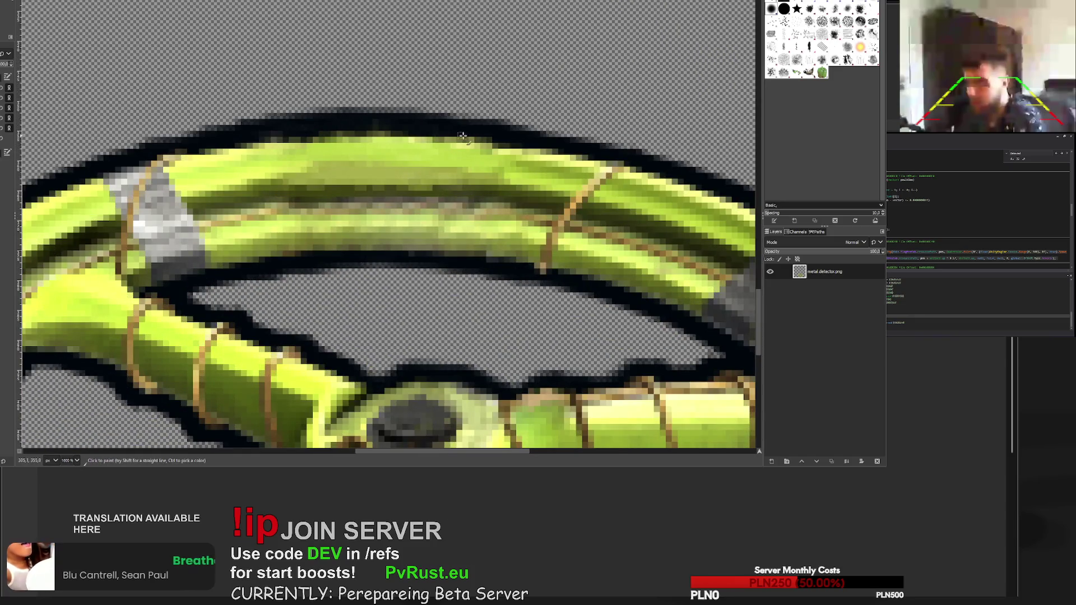
{"action": "scroll", "coordinate": [552, 191], "scroll_direction": "down", "scroll_amount": 6}
{"action": "scroll", "coordinate": [541, 177], "scroll_direction": "up", "scroll_amount": 5}
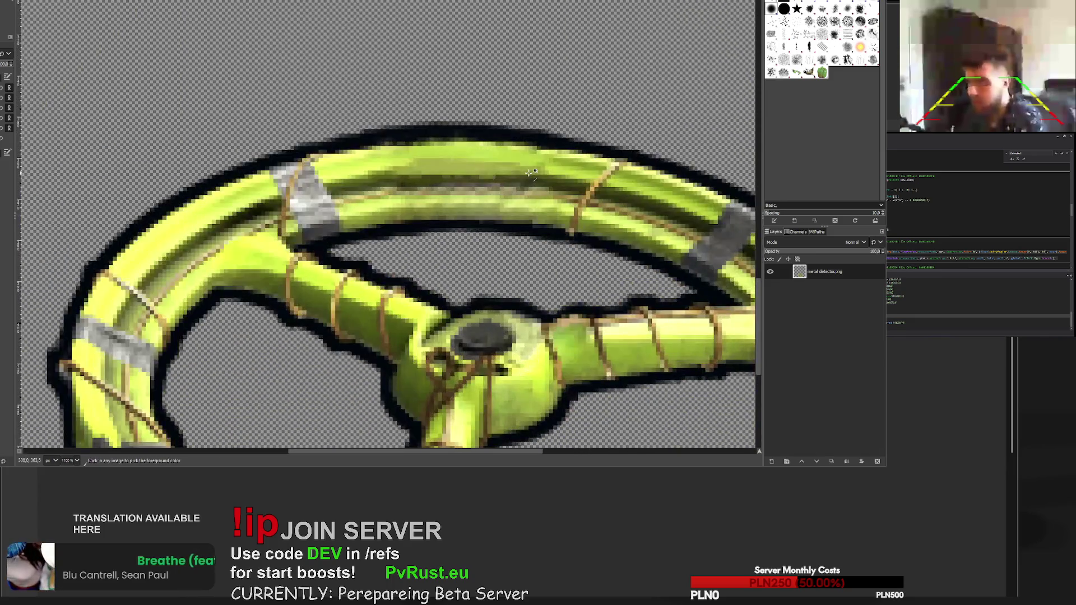
{"action": "scroll", "coordinate": [530, 156], "scroll_direction": "up", "scroll_amount": 2}
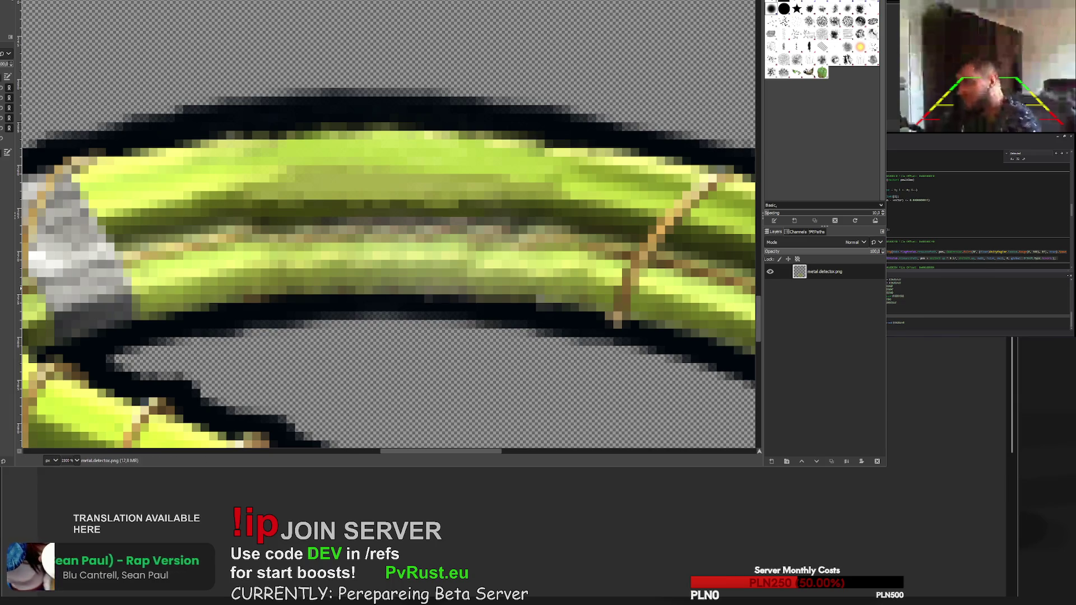
{"action": "scroll", "coordinate": [347, 216], "scroll_direction": "down", "scroll_amount": 8}
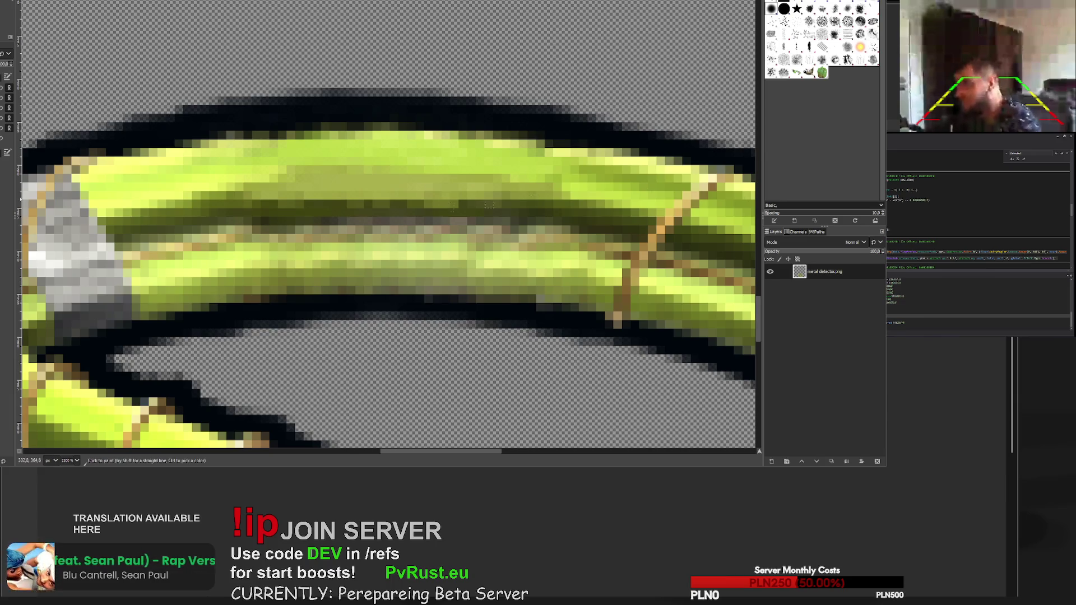
{"action": "scroll", "coordinate": [348, 216], "scroll_direction": "up", "scroll_amount": 6}
{"action": "scroll", "coordinate": [348, 216], "scroll_direction": "up", "scroll_amount": 1}
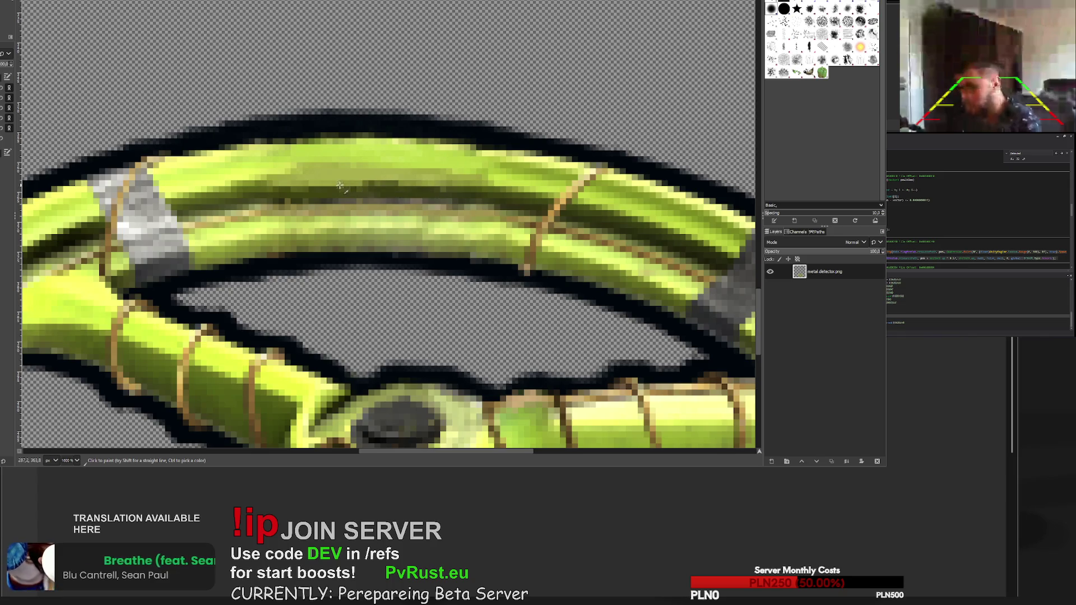
{"action": "scroll", "coordinate": [381, 188], "scroll_direction": "down", "scroll_amount": 2}
{"action": "scroll", "coordinate": [448, 222], "scroll_direction": "down", "scroll_amount": 3}
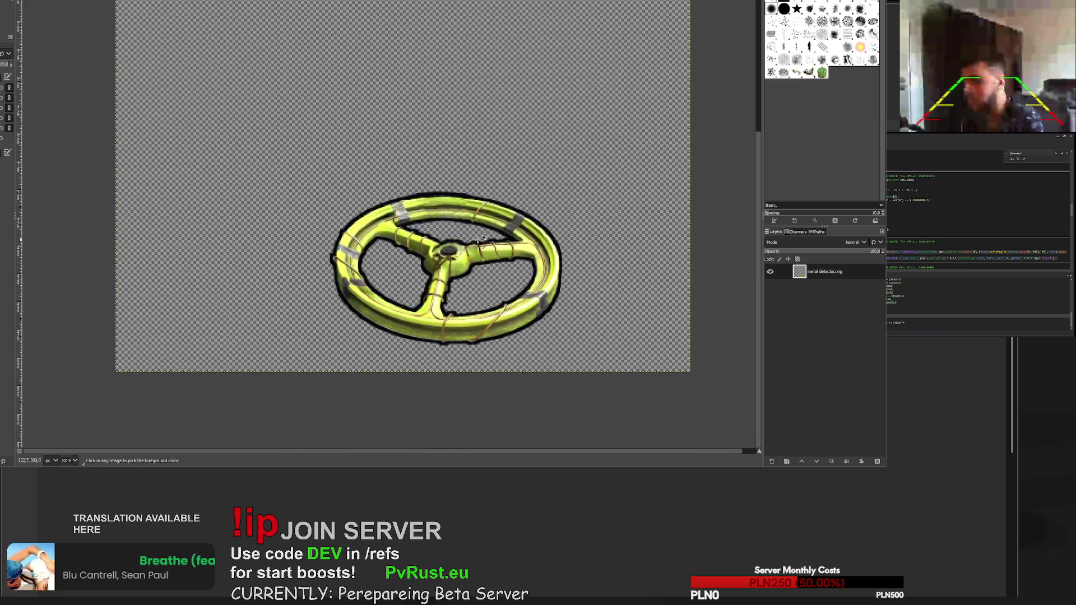
{"action": "scroll", "coordinate": [455, 223], "scroll_direction": "up", "scroll_amount": 6}
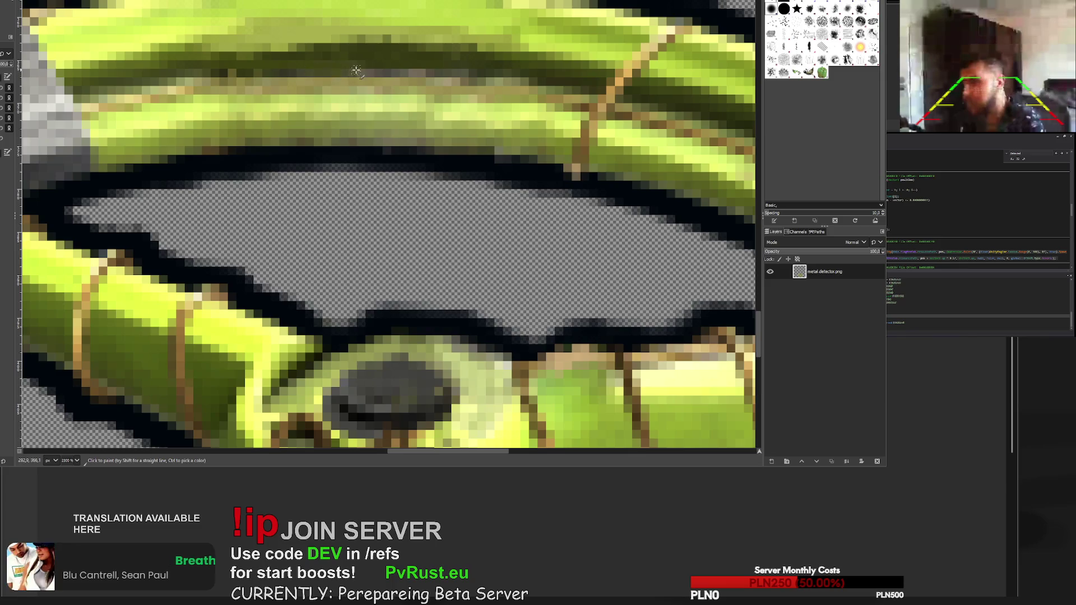
{"action": "scroll", "coordinate": [354, 68], "scroll_direction": "down", "scroll_amount": 5}
{"action": "scroll", "coordinate": [392, 168], "scroll_direction": "up", "scroll_amount": 4}
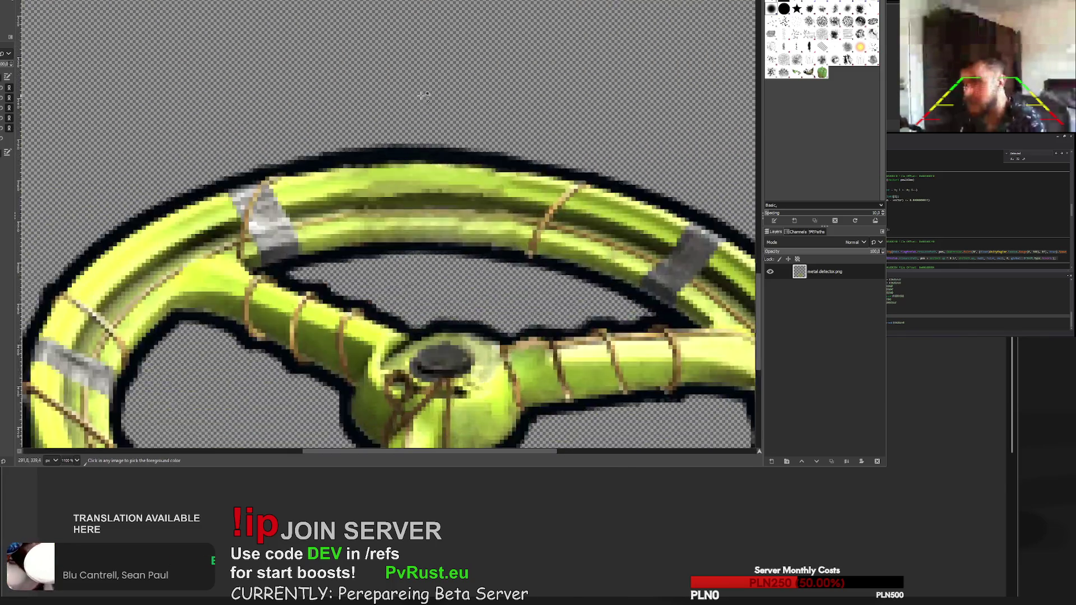
- Hide and reshow the image layer to compare, then paint lighter tan over the dark olive strip
{"action": "left_click", "coordinate": [771, 272]}
{"action": "left_click", "coordinate": [770, 271]}
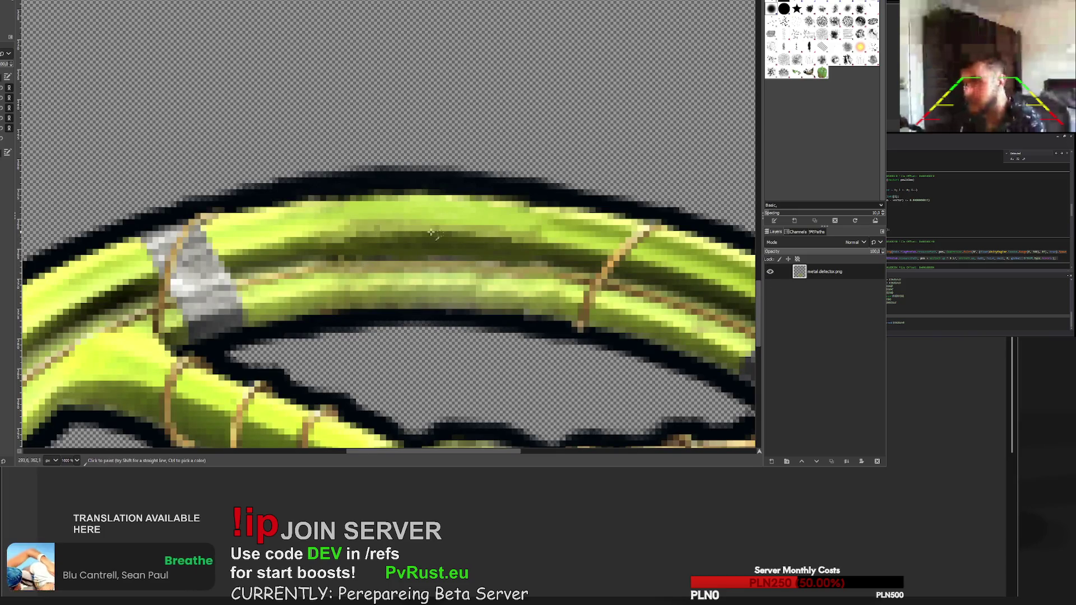
{"action": "scroll", "coordinate": [460, 275], "scroll_direction": "down", "scroll_amount": 6}
{"action": "scroll", "coordinate": [463, 276], "scroll_direction": "up", "scroll_amount": 2}
{"action": "scroll", "coordinate": [463, 277], "scroll_direction": "up", "scroll_amount": 5}
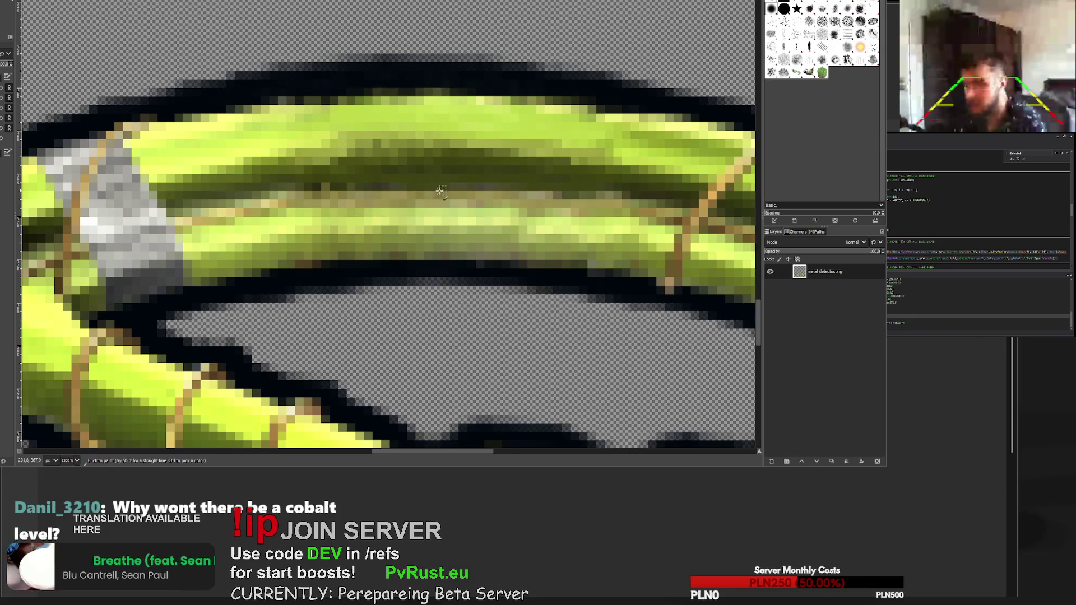
{"action": "mouse_move", "coordinate": [387, 191]}
{"action": "left_mouse_down"}
{"action": "mouse_move", "coordinate": [577, 189]}
{"action": "mouse_move", "coordinate": [342, 185]}
{"action": "left_mouse_up"}
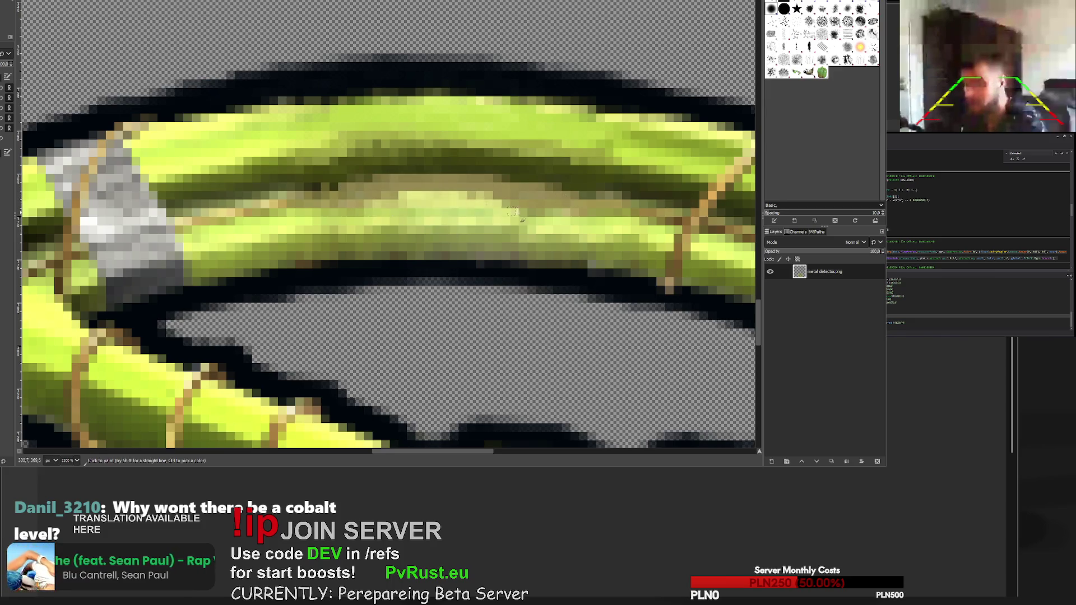
{"action": "scroll", "coordinate": [520, 256], "scroll_direction": "down", "scroll_amount": 7}
{"action": "scroll", "coordinate": [486, 233], "scroll_direction": "up", "scroll_amount": 2}
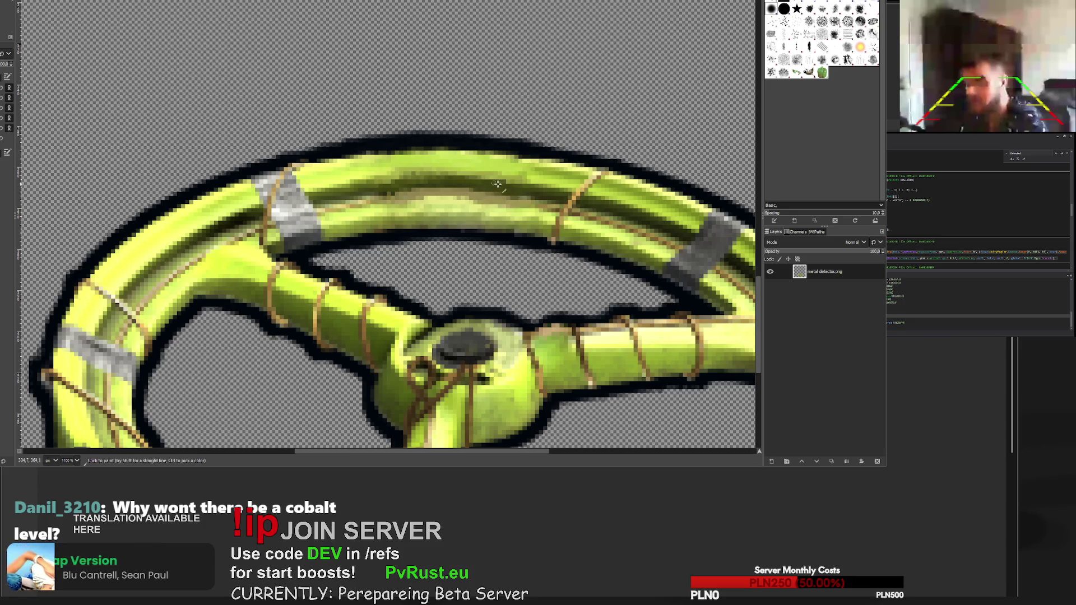
{"action": "scroll", "coordinate": [397, 181], "scroll_direction": "down", "scroll_amount": 9}
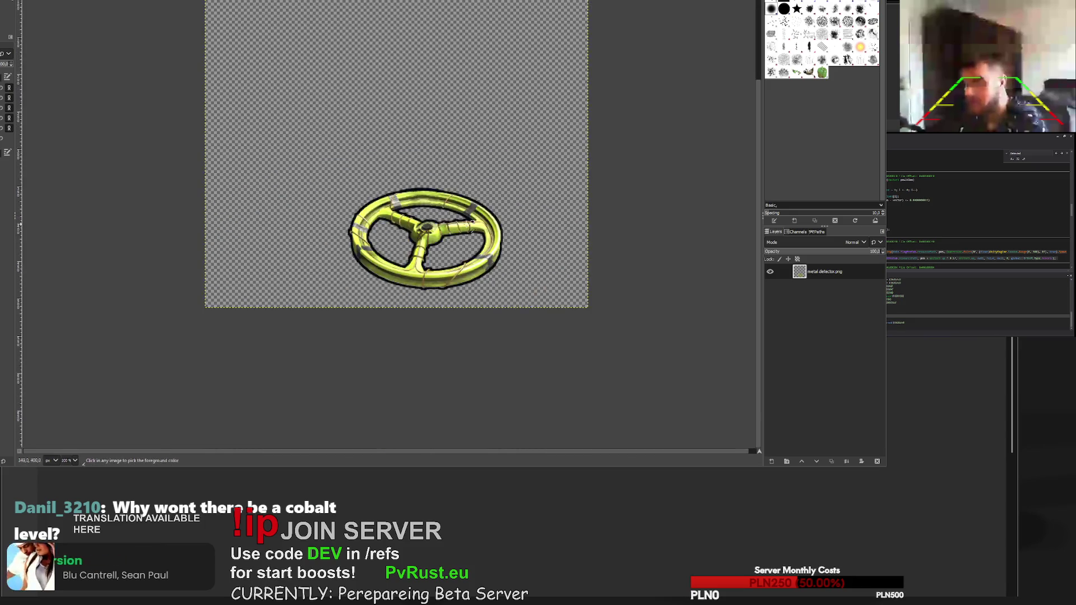
{"action": "scroll", "coordinate": [471, 203], "scroll_direction": "up", "scroll_amount": 4}
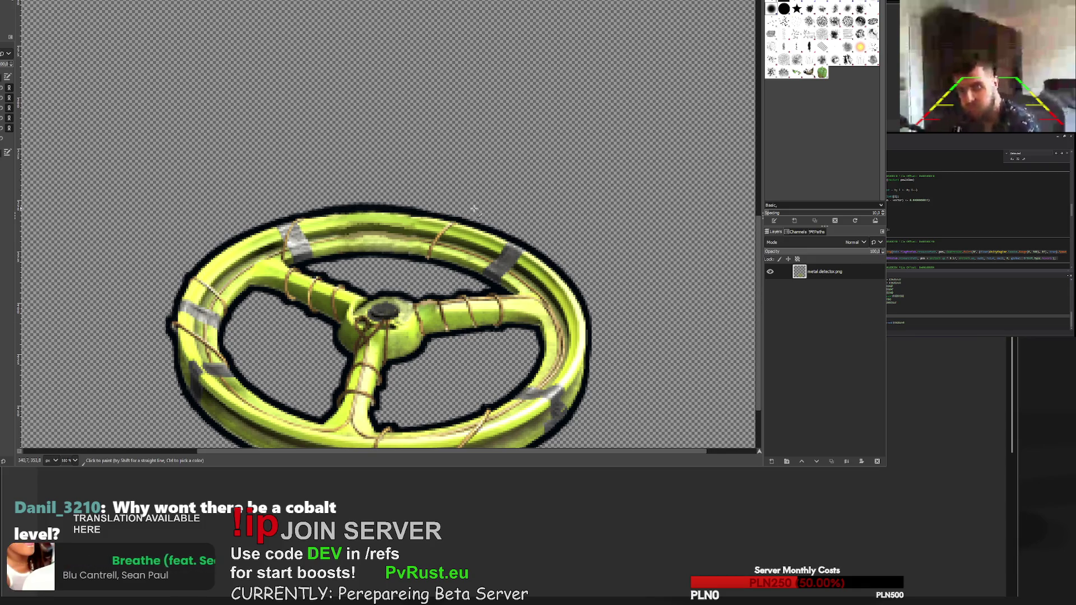
{"action": "scroll", "coordinate": [353, 220], "scroll_direction": "up", "scroll_amount": 10, "text": "ctrl"}
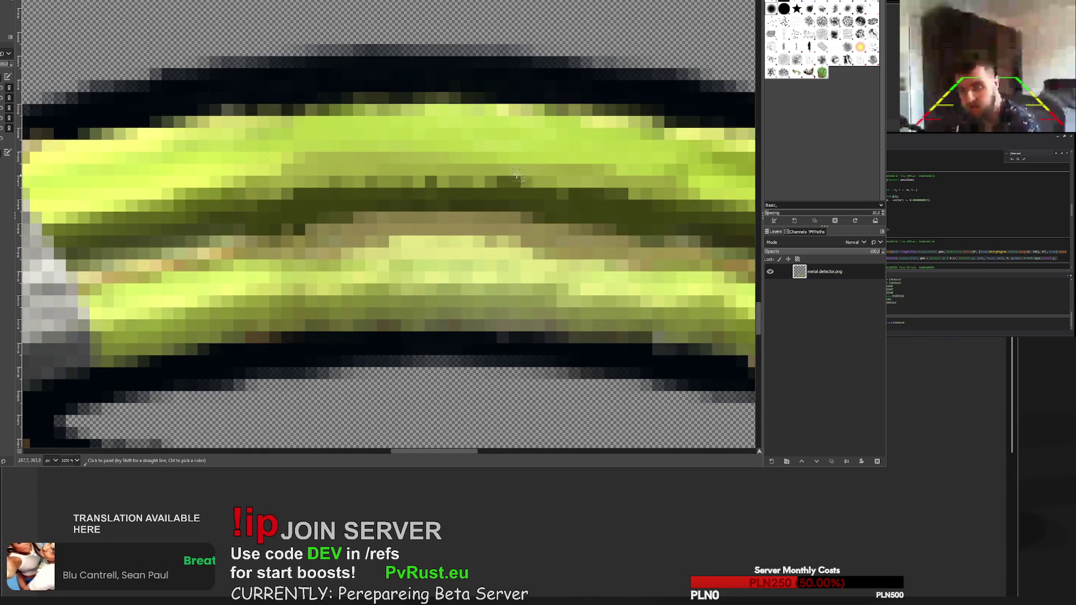
{"action": "scroll", "coordinate": [523, 191], "scroll_direction": "down", "scroll_amount": 6, "text": "ctrl"}
{"action": "scroll", "coordinate": [433, 210], "scroll_direction": "up", "scroll_amount": 4, "text": "ctrl"}
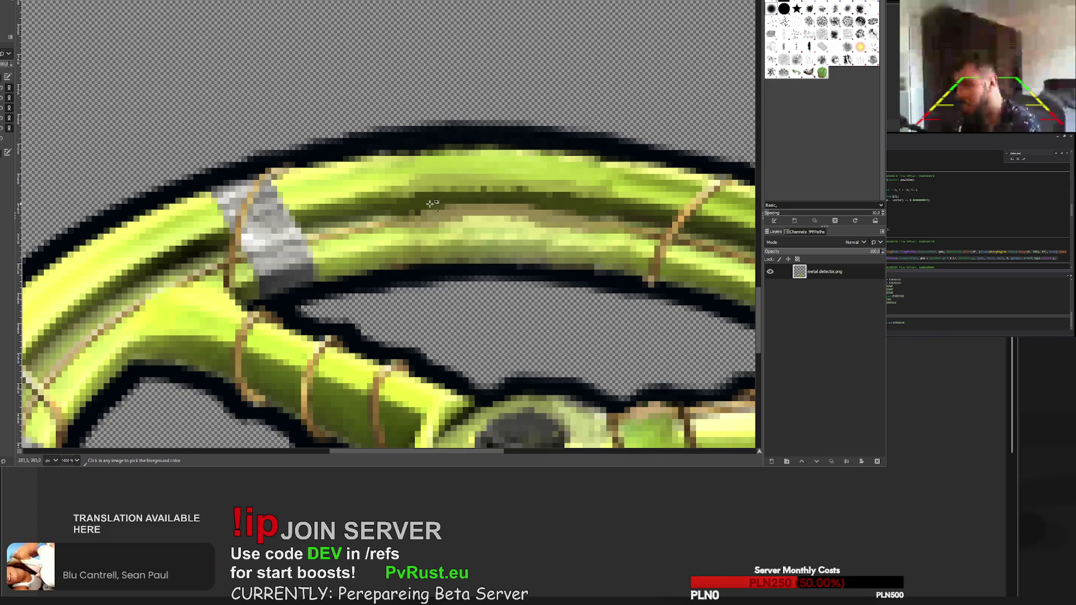
- Brighten the rim's light band with two strokes, then freehand-select the upper rim area
{"action": "mouse_move", "coordinate": [433, 210]}
{"action": "left_mouse_down"}
{"action": "mouse_move", "coordinate": [578, 211]}
{"action": "mouse_move", "coordinate": [457, 190]}
{"action": "mouse_move", "coordinate": [539, 189]}
{"action": "left_mouse_up"}
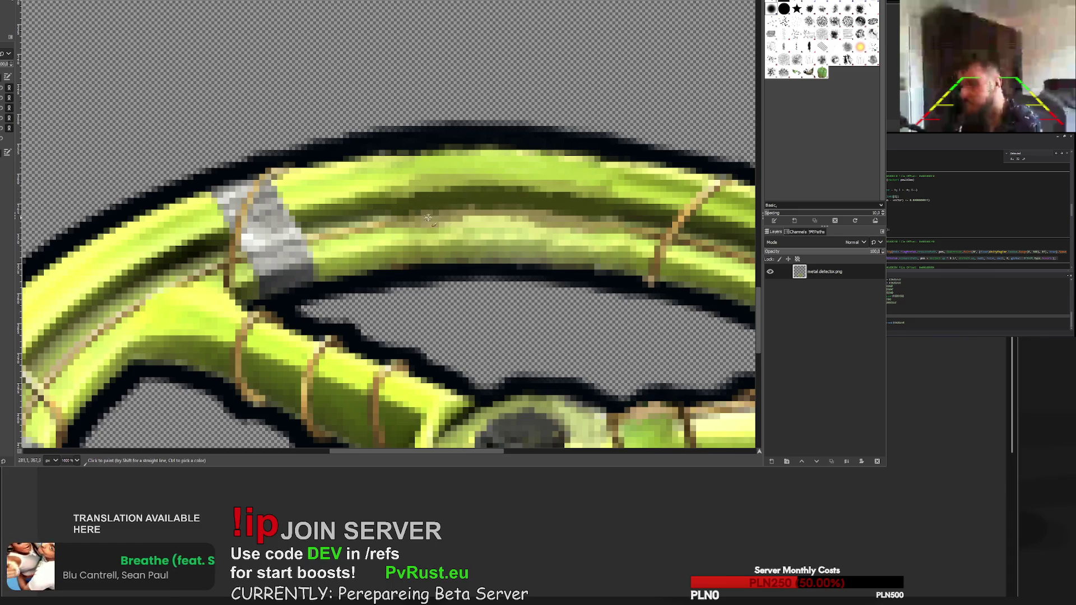
{"action": "mouse_move", "coordinate": [454, 216]}
{"action": "left_mouse_down"}
{"action": "mouse_move", "coordinate": [574, 215]}
{"action": "mouse_move", "coordinate": [624, 227]}
{"action": "left_mouse_up"}
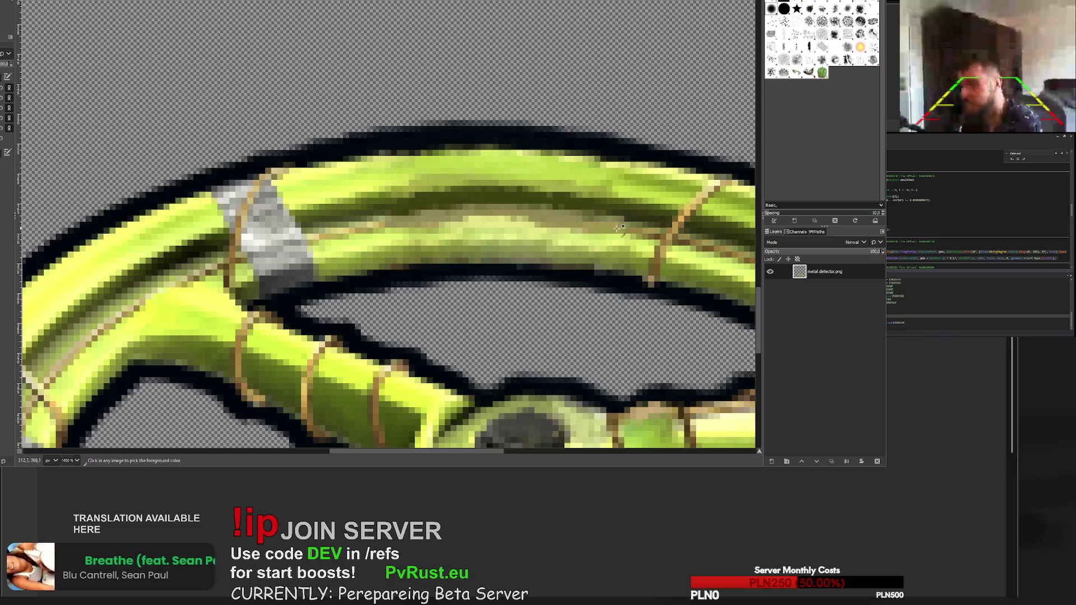
{"action": "scroll", "coordinate": [623, 230], "scroll_direction": "down", "scroll_amount": 8, "text": "ctrl"}
{"action": "scroll", "coordinate": [595, 229], "scroll_direction": "up", "scroll_amount": 7, "text": "ctrl"}
{"action": "scroll", "coordinate": [595, 229], "scroll_direction": "up", "scroll_amount": 1, "text": "ctrl"}
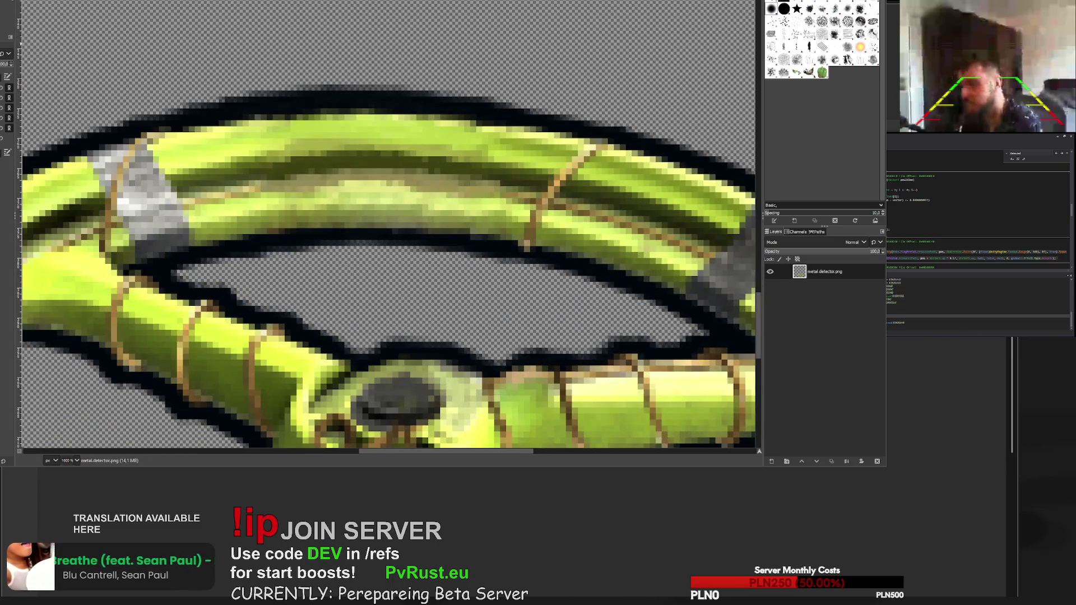
{"action": "mouse_move", "coordinate": [375, 94]}
{"action": "left_mouse_down"}
{"action": "mouse_move", "coordinate": [353, 242]}
{"action": "mouse_move", "coordinate": [185, 261]}
{"action": "mouse_move", "coordinate": [131, 121]}
{"action": "left_mouse_up"}
- Drop the rim selection and heal a patch of the rim band from a sampled source
{"action": "key", "text": "ctrl+shift+a"}
{"action": "key", "text": "h"}
{"action": "left_click", "coordinate": [227, 140], "text": "ctrl"}
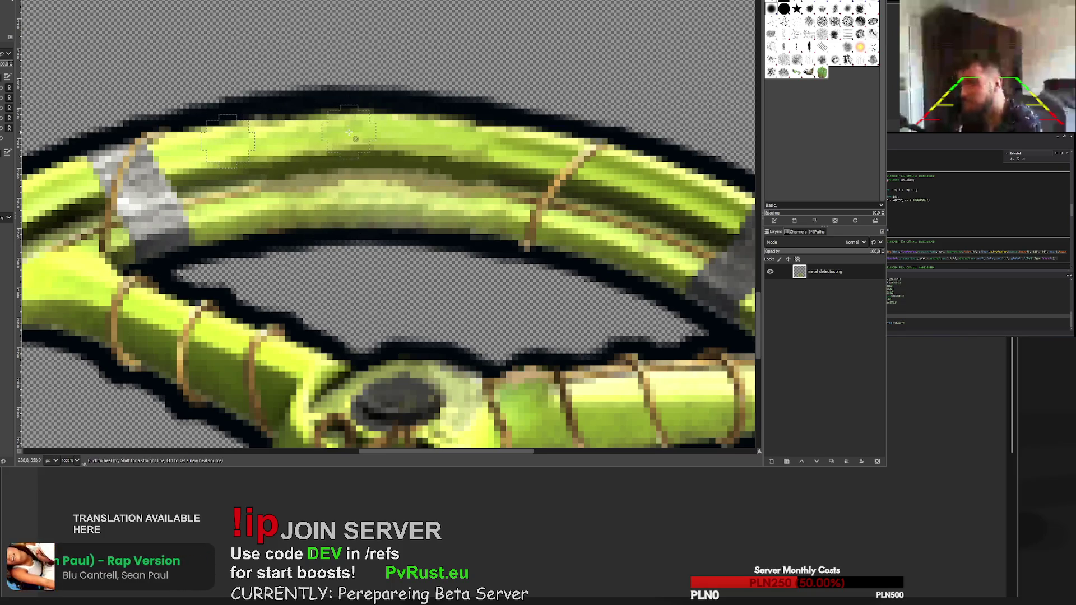
{"action": "left_click", "coordinate": [509, 213], "text": "ctrl"}
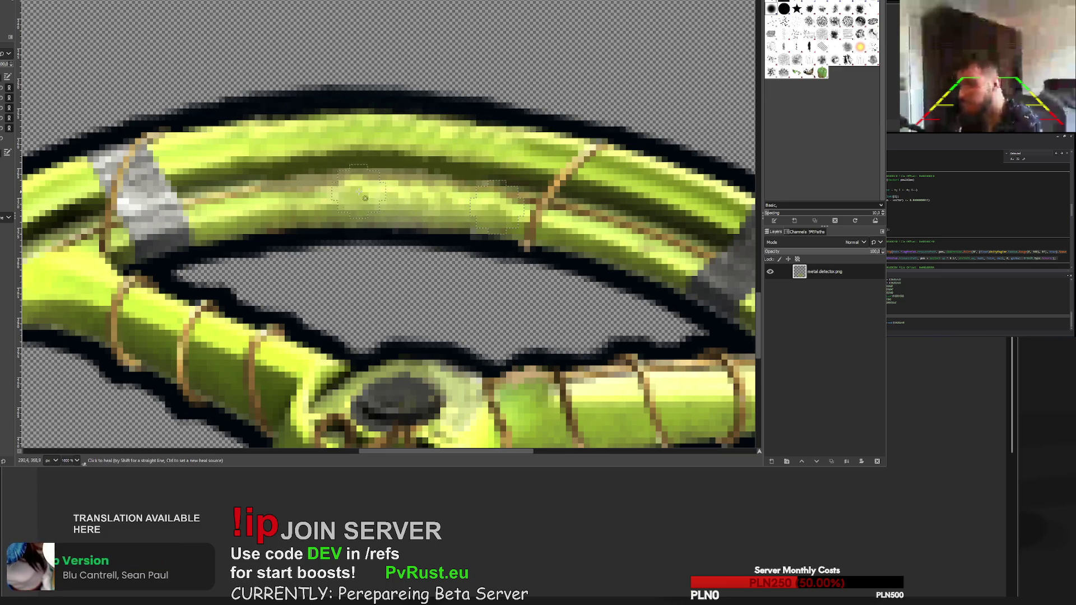
{"action": "left_click", "coordinate": [261, 171], "text": "ctrl"}
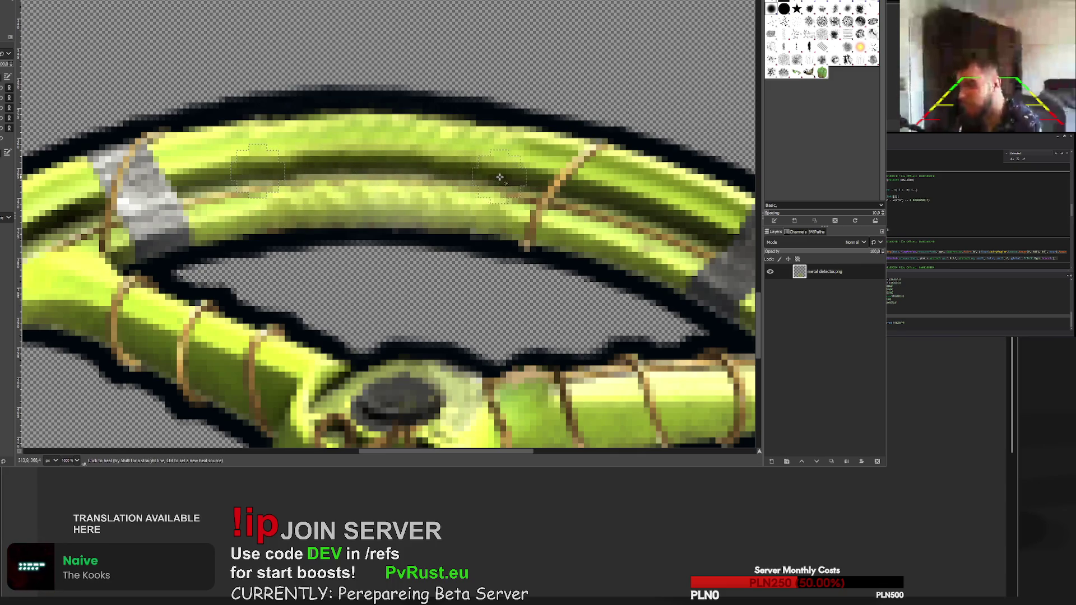
{"action": "scroll", "coordinate": [500, 177], "scroll_direction": "down", "scroll_amount": 4}
{"action": "scroll", "coordinate": [339, 232], "scroll_direction": "up", "scroll_amount": 4}
- Sample a clean spot along the tube and heal the rough spots on the upper rim
{"action": "left_click", "coordinate": [339, 205], "text": "ctrl"}
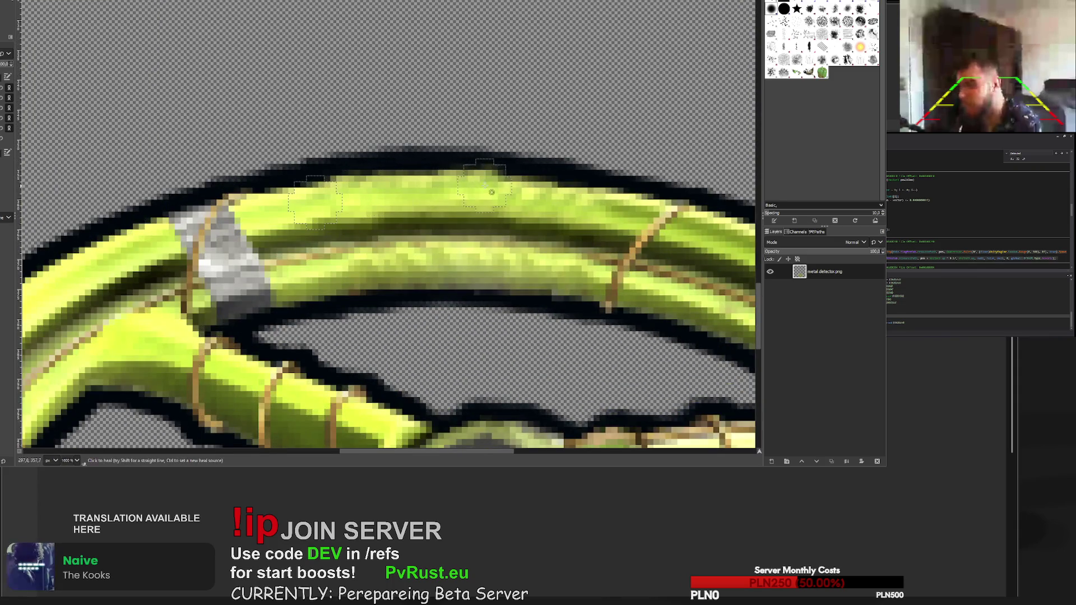
{"action": "scroll", "coordinate": [541, 191], "scroll_direction": "down", "scroll_amount": 5}
{"action": "scroll", "coordinate": [561, 216], "scroll_direction": "up", "scroll_amount": 3}
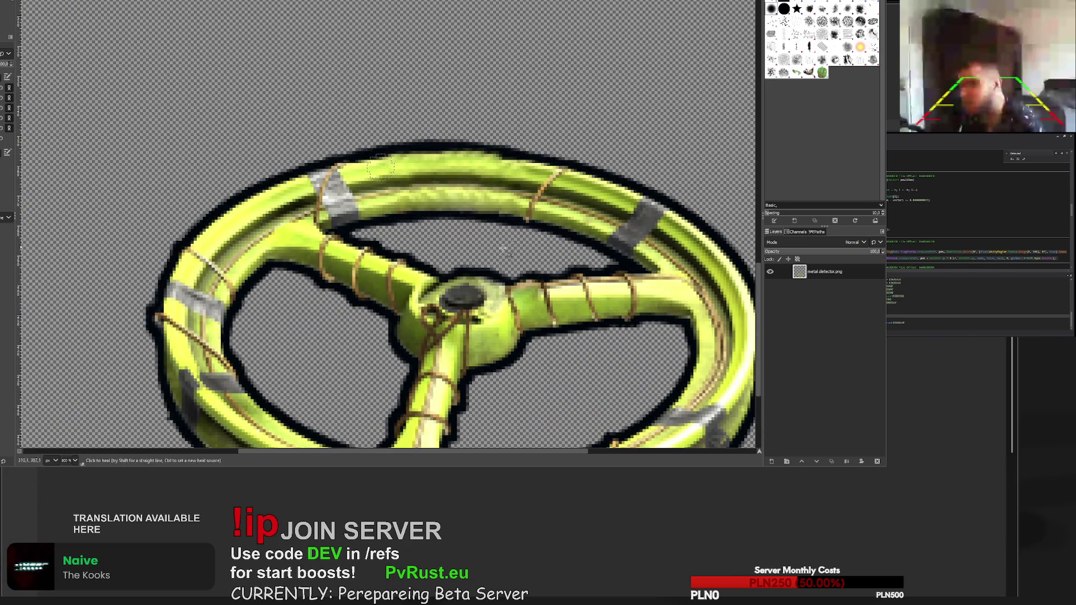
{"action": "scroll", "coordinate": [510, 289], "scroll_direction": "up", "scroll_amount": 3}
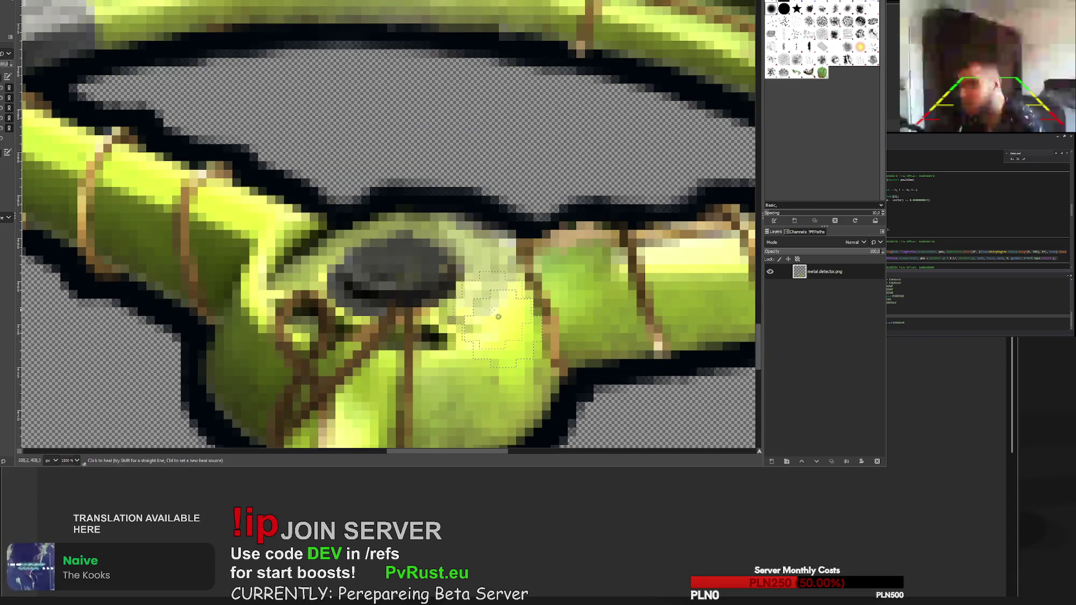
{"action": "scroll", "coordinate": [494, 288], "scroll_direction": "down", "scroll_amount": 5}
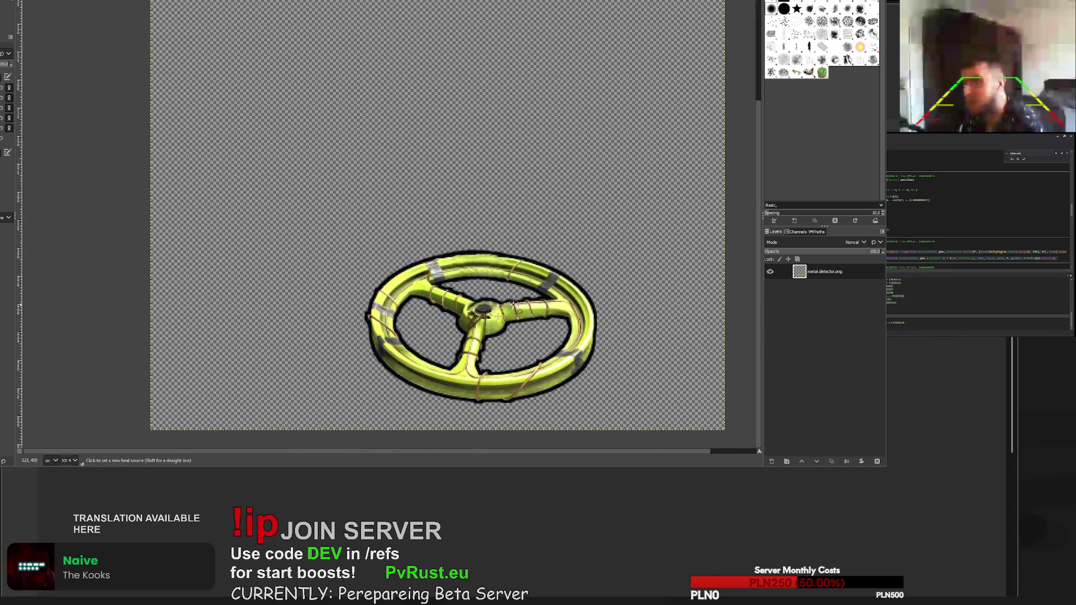
{"action": "scroll", "coordinate": [515, 301], "scroll_direction": "down", "scroll_amount": 5}
{"action": "scroll", "coordinate": [426, 221], "scroll_direction": "up", "scroll_amount": 9}
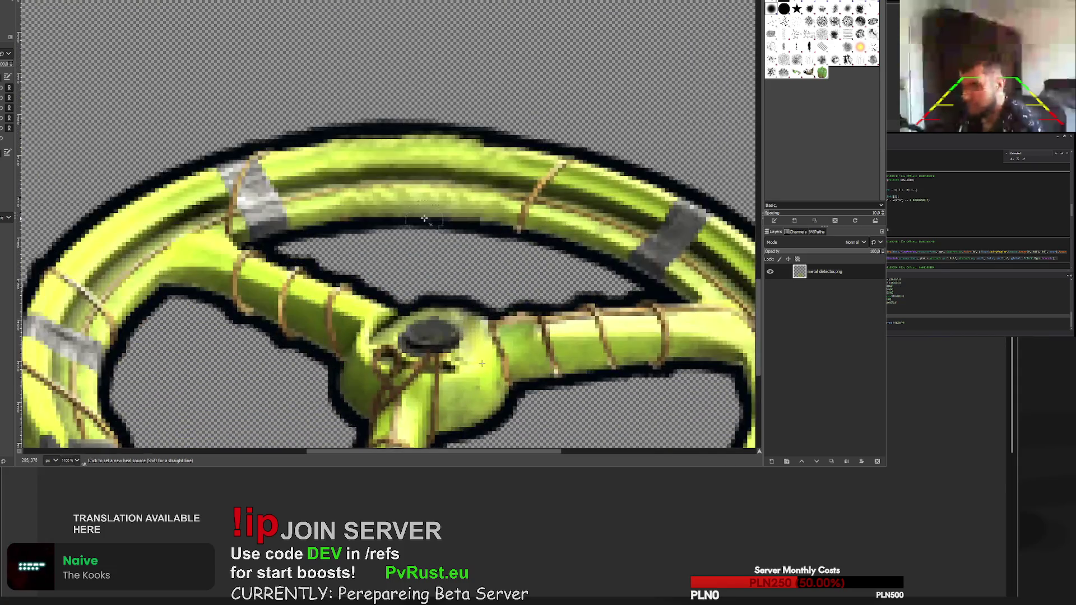
{"action": "left_click", "coordinate": [333, 207], "text": "ctrl"}
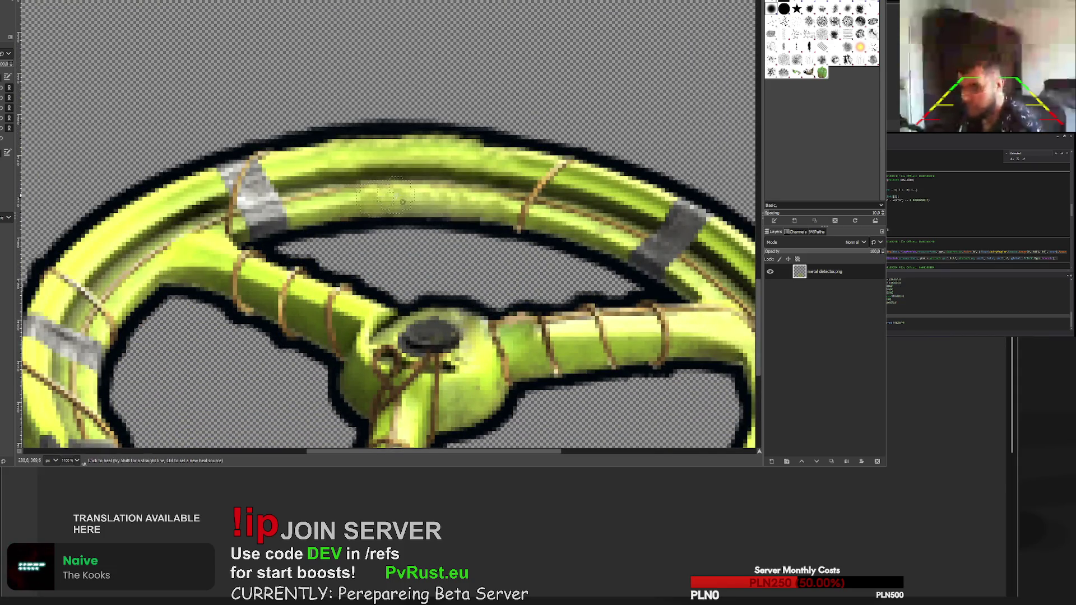
{"action": "mouse_move", "coordinate": [444, 203]}
{"action": "left_mouse_down"}
{"action": "mouse_move", "coordinate": [374, 206]}
{"action": "mouse_move", "coordinate": [448, 198]}
{"action": "mouse_move", "coordinate": [468, 213]}
{"action": "mouse_move", "coordinate": [468, 197]}
{"action": "left_mouse_up"}
- Heal another stretch of the upper rim from a new source, then undo that stroke
{"action": "left_click", "coordinate": [338, 161], "text": "ctrl"}
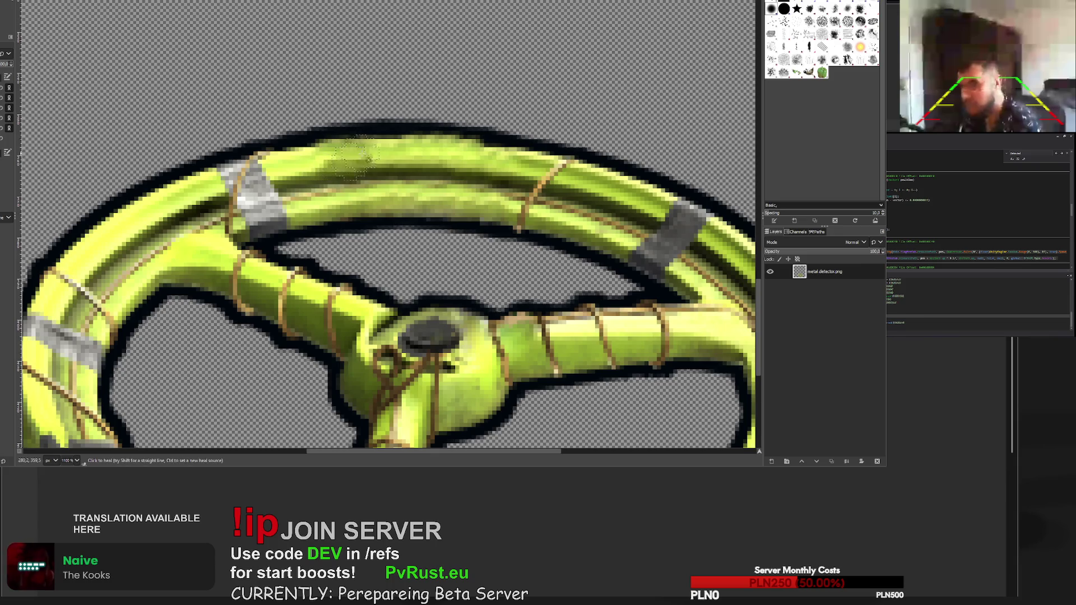
{"action": "left_click_drag", "start_coordinate": [421, 149], "coordinate": [496, 162]}
{"action": "key", "text": "ctrl+z"}
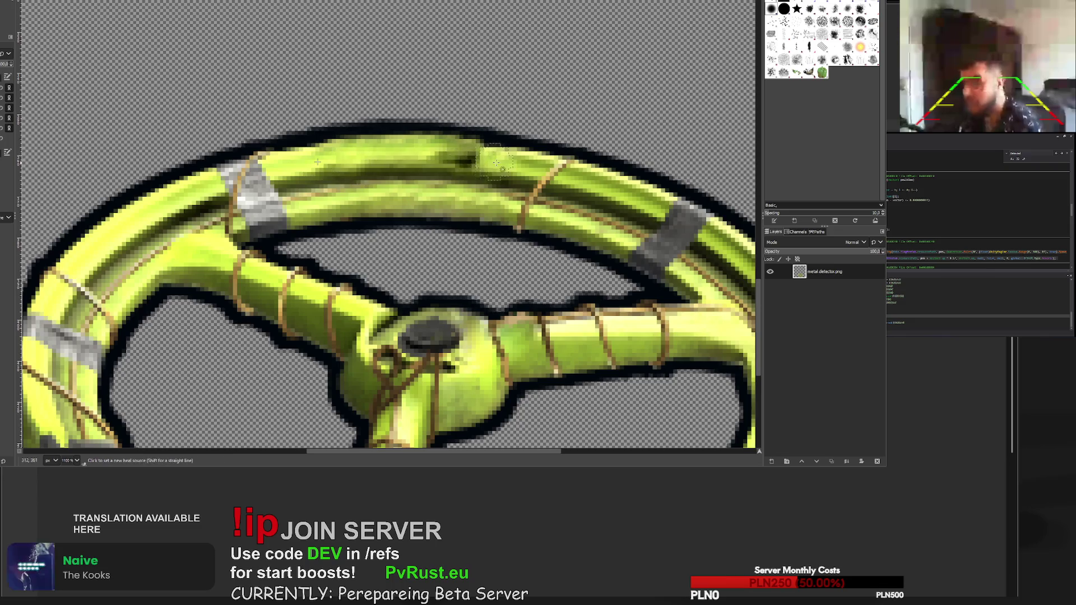
{"action": "scroll", "coordinate": [488, 179], "scroll_direction": "down", "scroll_amount": 5, "text": "ctrl"}
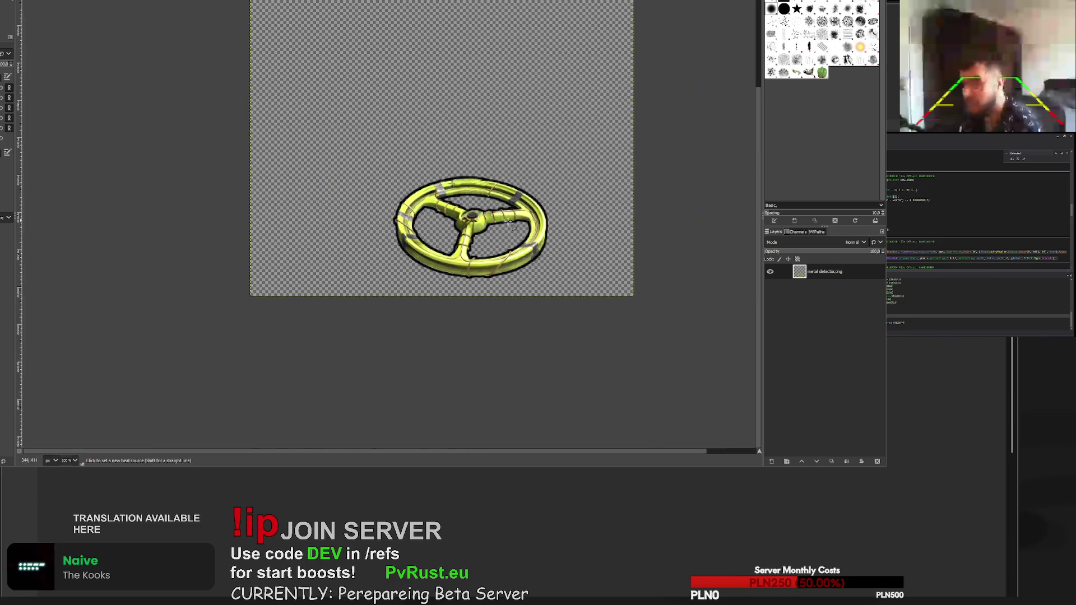
- Zoom in and repaint the black outline along the rim's top edge in one stroke
{"action": "scroll", "coordinate": [482, 196], "scroll_direction": "up", "scroll_amount": 8, "text": "ctrl"}
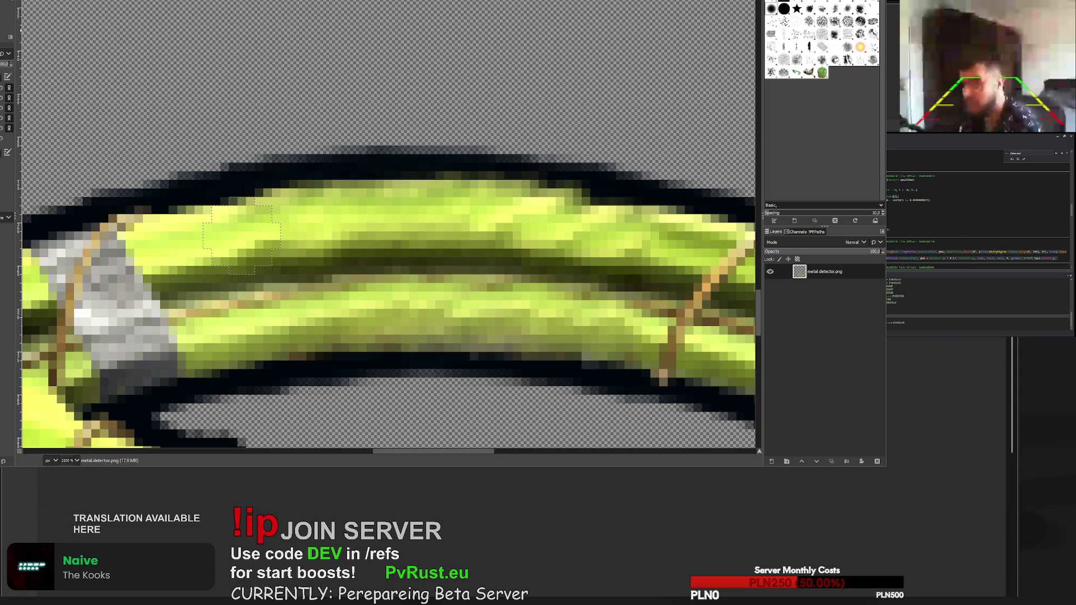
{"action": "scroll", "coordinate": [221, 144], "scroll_direction": "down", "scroll_amount": 3, "text": "ctrl"}
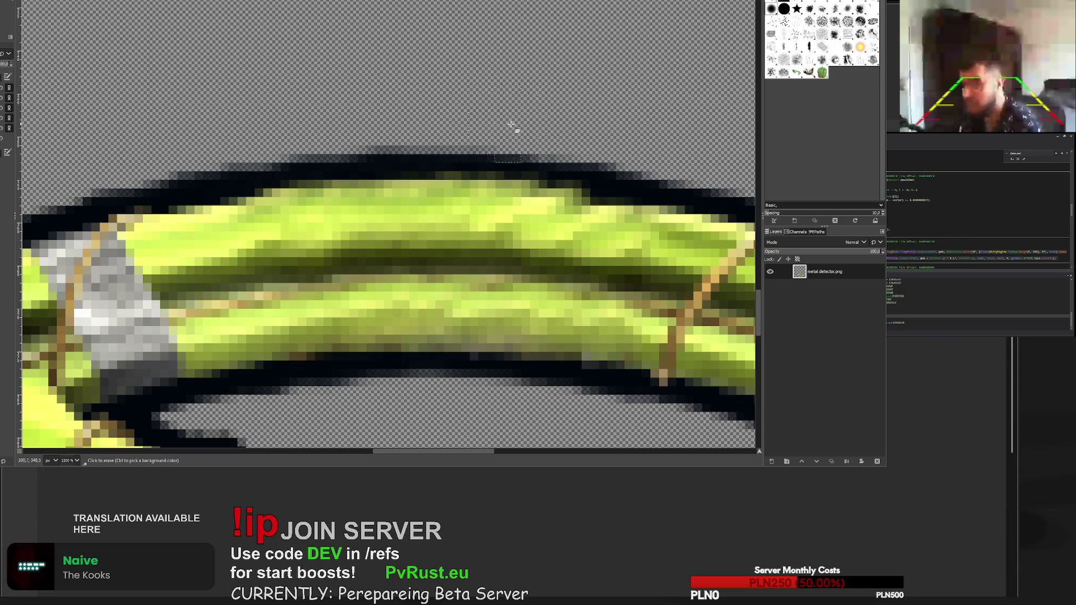
{"action": "scroll", "coordinate": [635, 145], "scroll_direction": "down", "scroll_amount": 2, "text": "ctrl"}
{"action": "scroll", "coordinate": [635, 144], "scroll_direction": "down", "scroll_amount": 3, "text": "ctrl"}
{"action": "scroll", "coordinate": [669, 146], "scroll_direction": "up", "scroll_amount": 5, "text": "ctrl"}
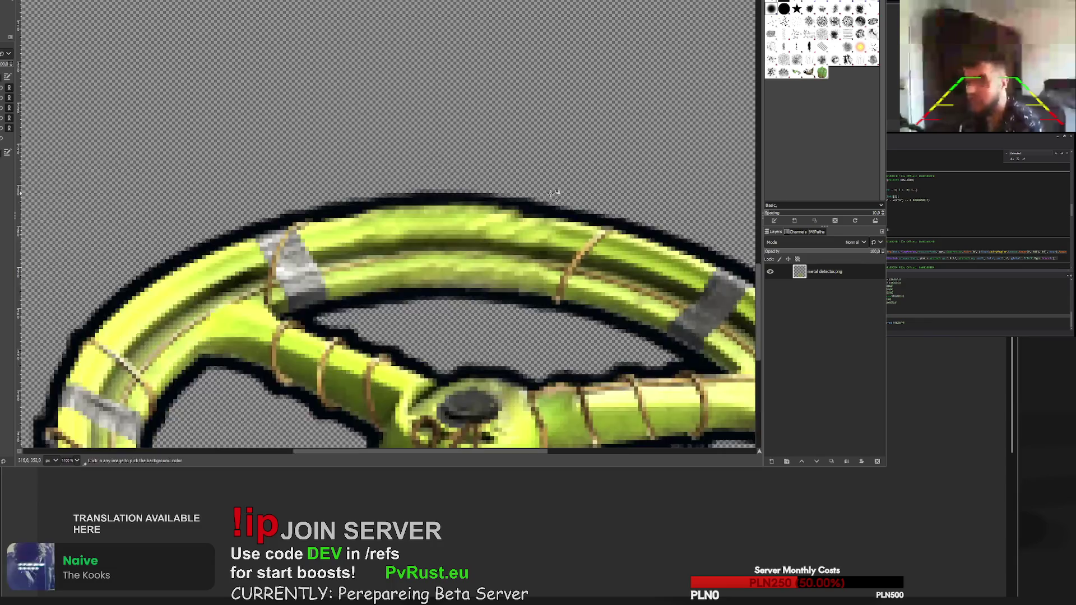
{"action": "scroll", "coordinate": [550, 191], "scroll_direction": "up", "scroll_amount": 2, "text": "ctrl"}
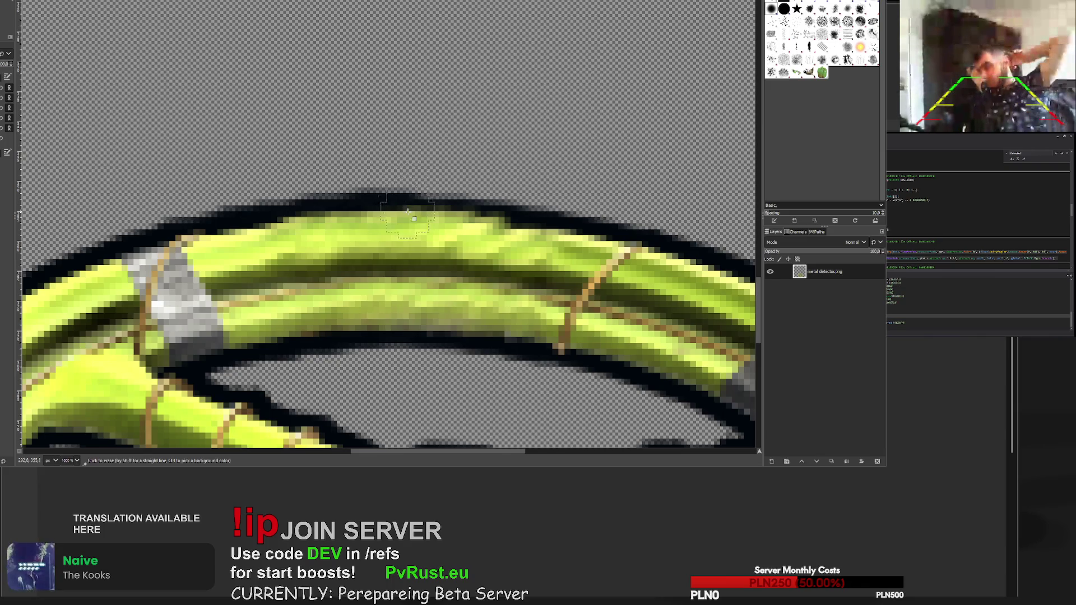
{"action": "scroll", "coordinate": [381, 159], "scroll_direction": "down", "scroll_amount": 7, "text": "ctrl"}
{"action": "scroll", "coordinate": [429, 187], "scroll_direction": "down", "scroll_amount": 3, "text": "ctrl"}
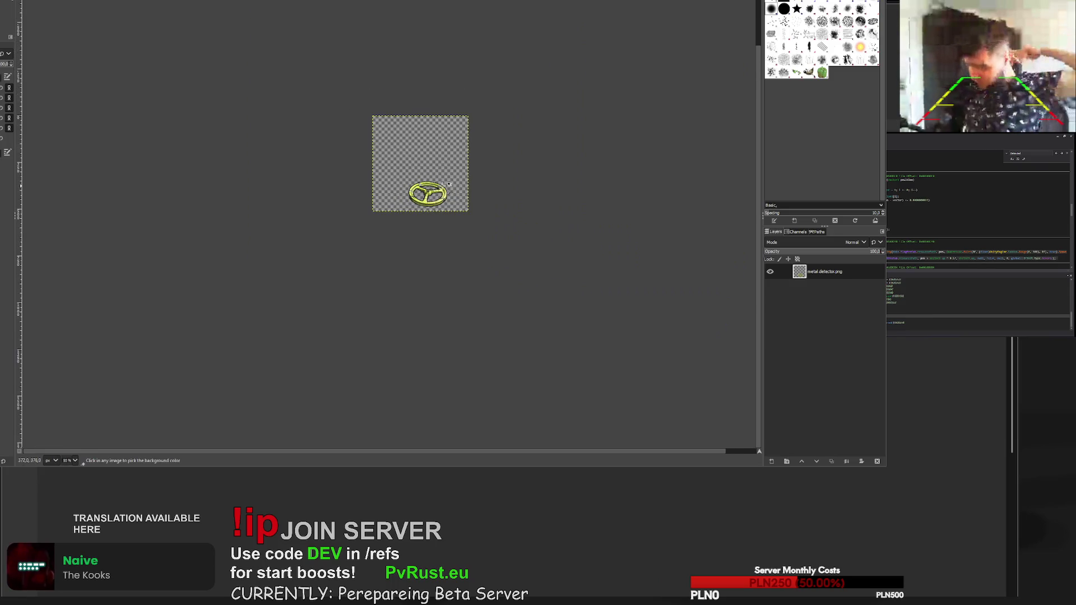
{"action": "scroll", "coordinate": [429, 187], "scroll_direction": "up", "scroll_amount": 5, "text": "ctrl"}
{"action": "scroll", "coordinate": [402, 190], "scroll_direction": "up", "scroll_amount": 5, "text": "ctrl"}
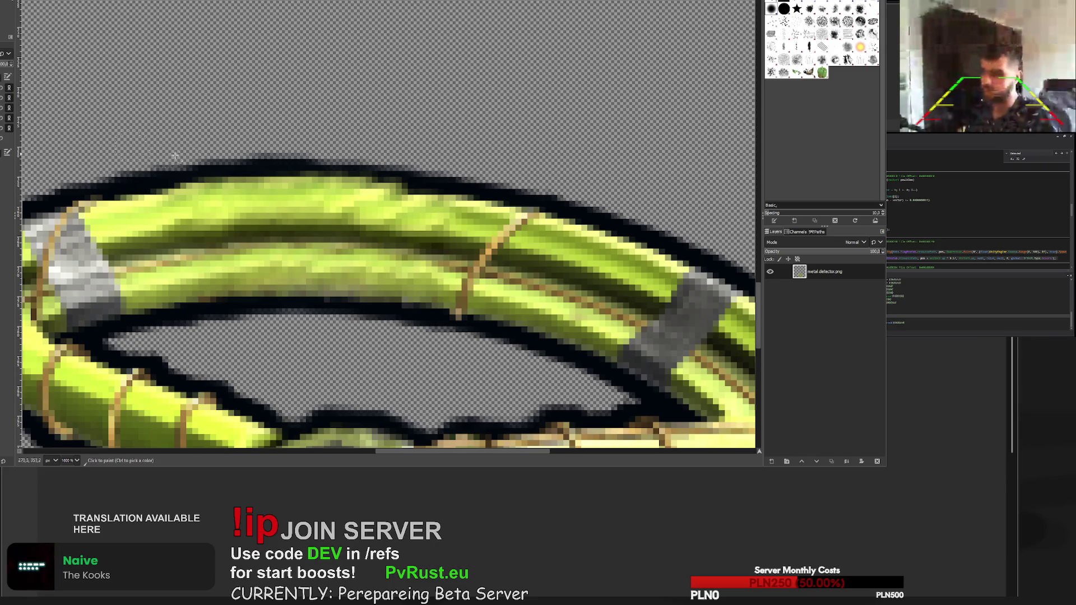
{"action": "mouse_move", "coordinate": [176, 183]}
{"action": "left_mouse_down"}
{"action": "mouse_move", "coordinate": [331, 178]}
{"action": "mouse_move", "coordinate": [449, 194]}
{"action": "mouse_move", "coordinate": [401, 219]}
{"action": "mouse_move", "coordinate": [308, 222]}
{"action": "left_mouse_up"}
{"action": "scroll", "coordinate": [487, 234], "scroll_direction": "down", "scroll_amount": 5, "text": "ctrl"}
{"action": "scroll", "coordinate": [455, 220], "scroll_direction": "up", "scroll_amount": 4, "text": "ctrl"}
{"action": "scroll", "coordinate": [308, 222], "scroll_direction": "down", "scroll_amount": 6, "text": "ctrl"}
{"action": "scroll", "coordinate": [375, 278], "scroll_direction": "up", "scroll_amount": 3, "text": "ctrl"}
{"action": "scroll", "coordinate": [372, 276], "scroll_direction": "down", "scroll_amount": 4, "text": "ctrl"}
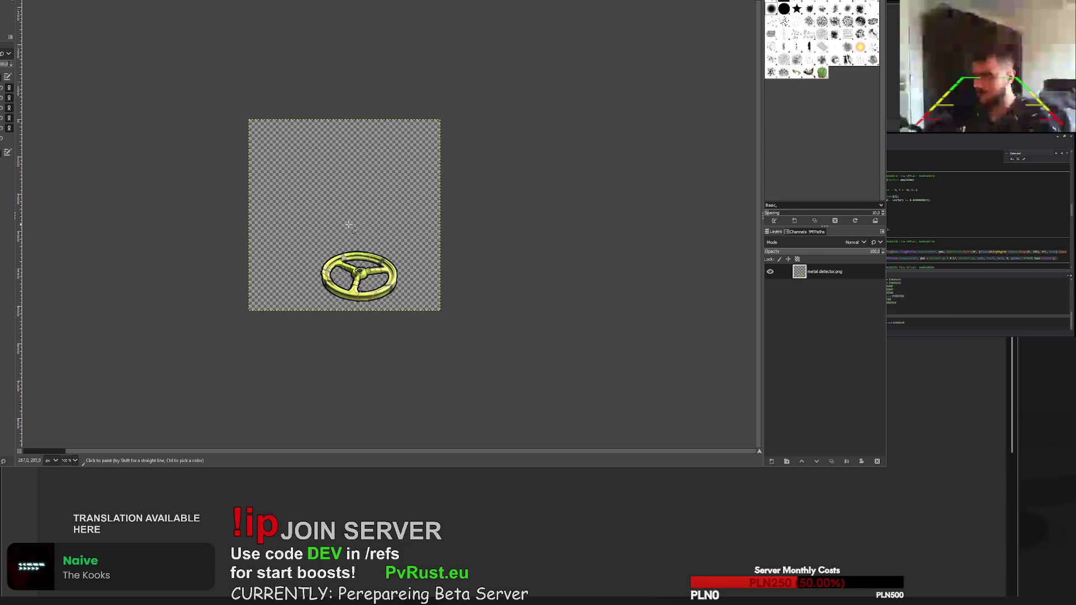
{"action": "scroll", "coordinate": [333, 222], "scroll_direction": "up", "scroll_amount": 7, "text": "ctrl"}
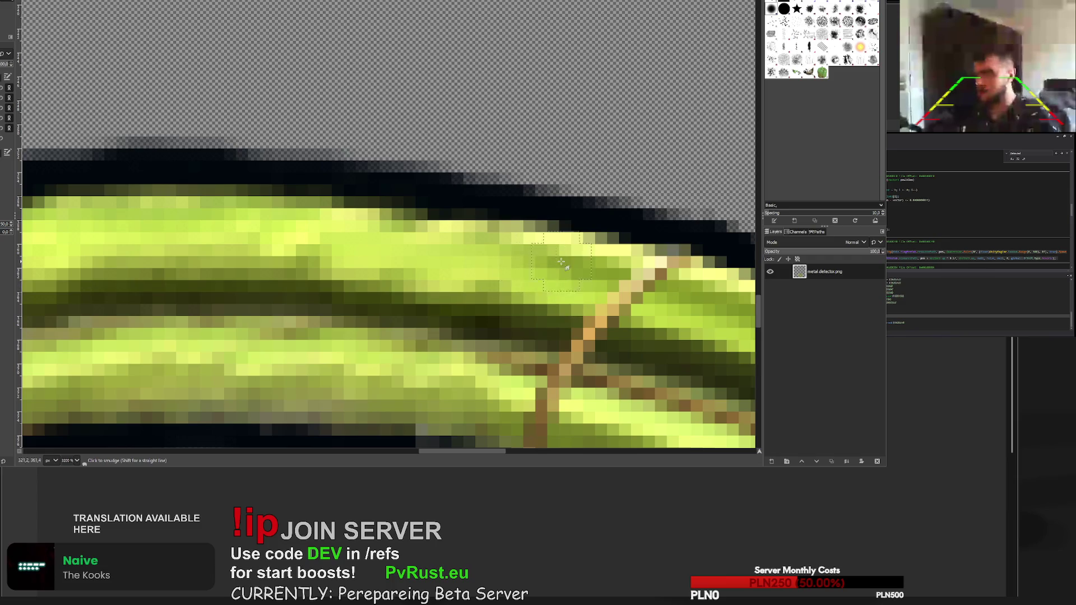
- Zoom out and export the coil-only image as metal_detector_1.png
{"action": "scroll", "coordinate": [307, 253], "scroll_direction": "down", "scroll_amount": 5}
{"action": "scroll", "coordinate": [100, 298], "scroll_direction": "up", "scroll_amount": 4}
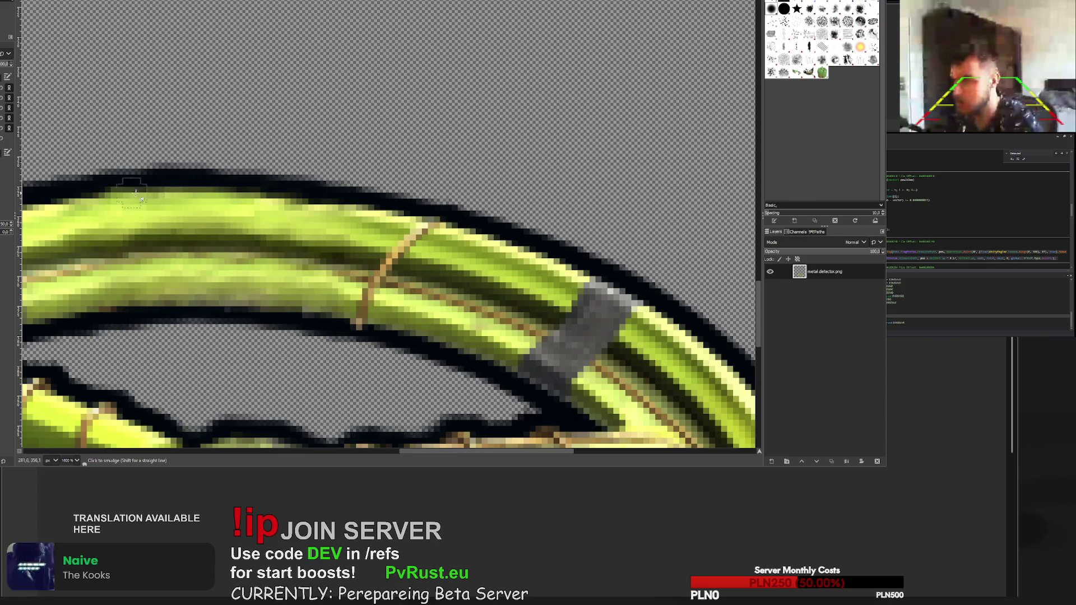
{"action": "scroll", "coordinate": [289, 283], "scroll_direction": "down", "scroll_amount": 5}
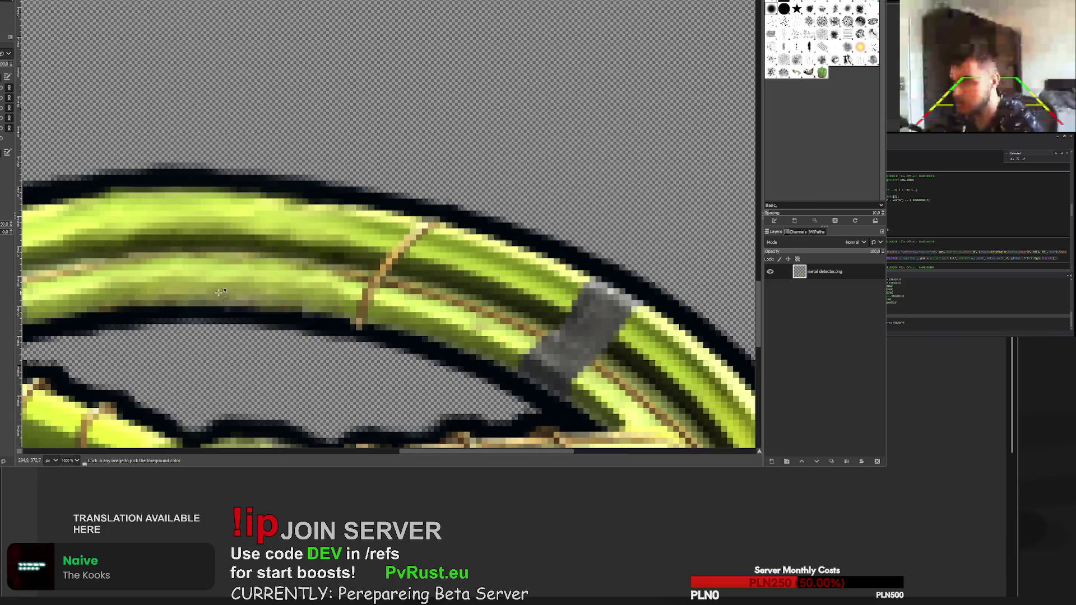
{"action": "scroll", "coordinate": [282, 270], "scroll_direction": "up", "scroll_amount": 4}
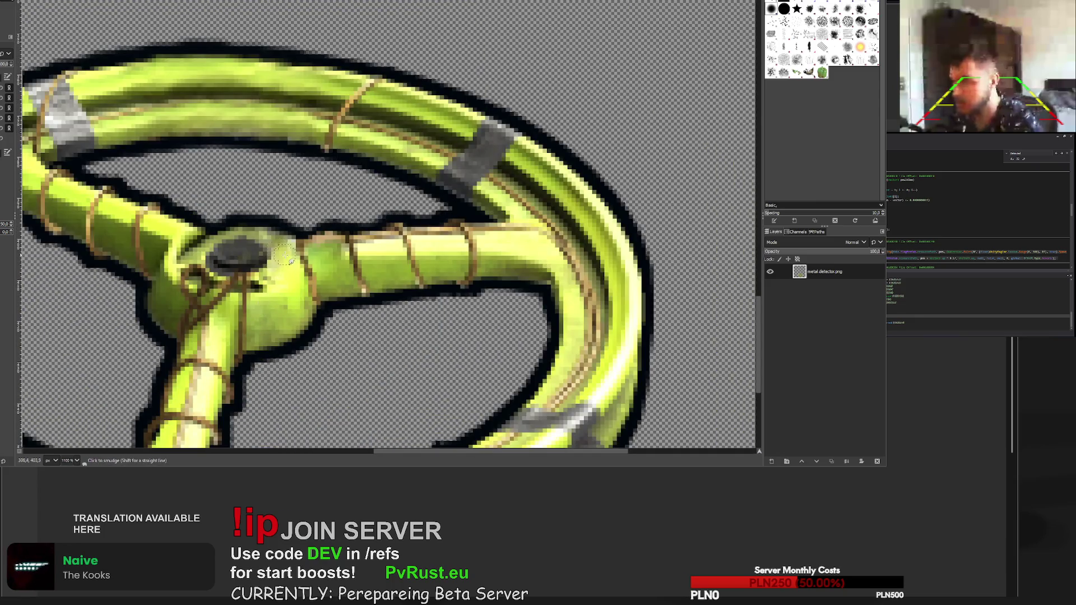
{"action": "scroll", "coordinate": [281, 263], "scroll_direction": "down", "scroll_amount": 7}
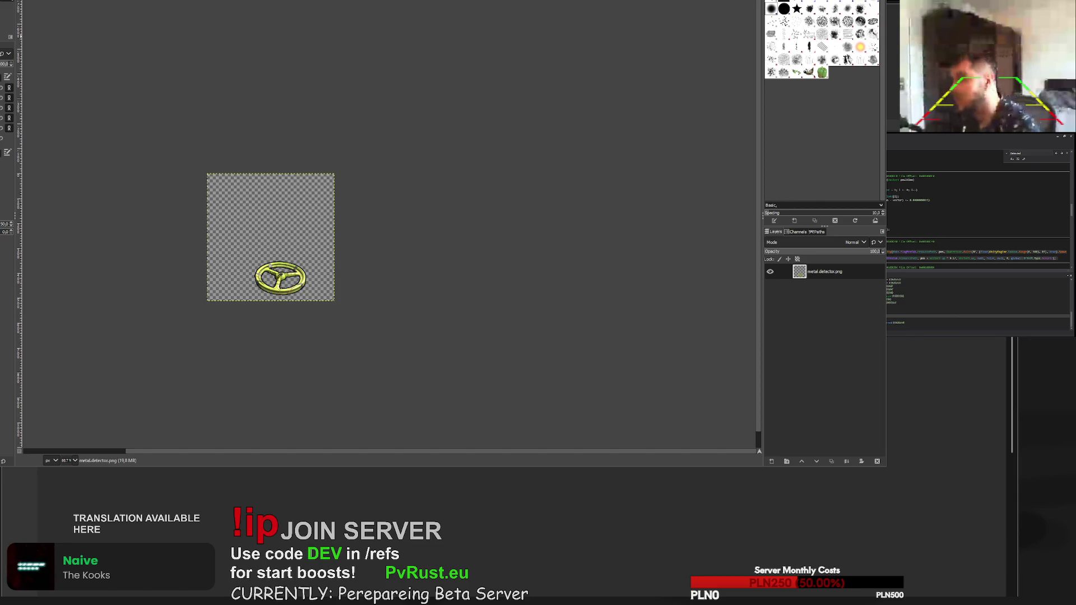
{"action": "key", "text": "ctrl+e"}
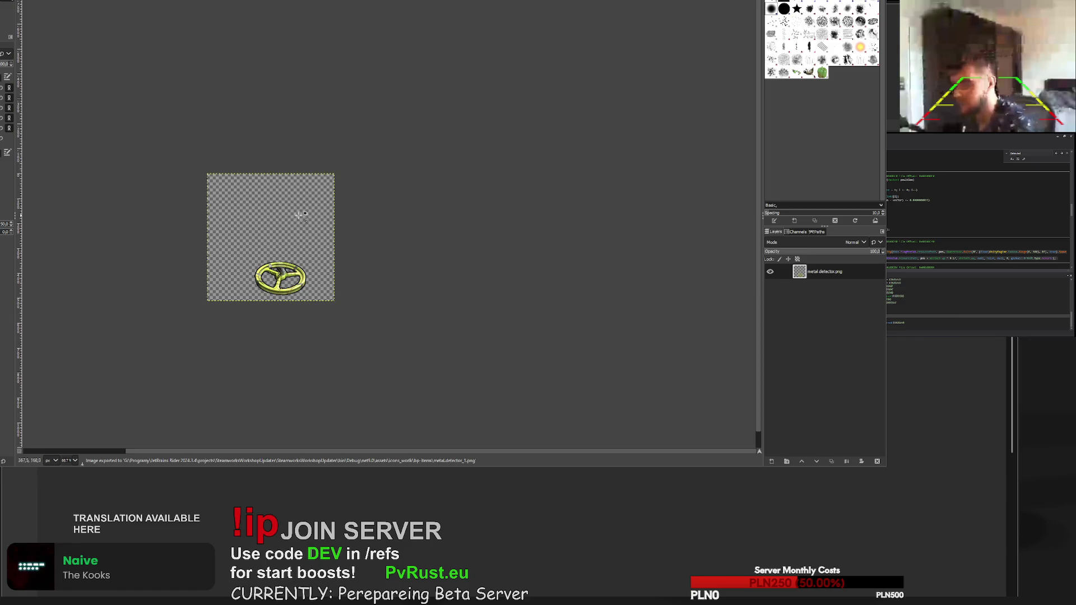
- Restore the full detector with its shaft and erase the coil's left and bottom arc
{"action": "key", "text": "o"}
{"action": "key", "text": "ctrl+z"}
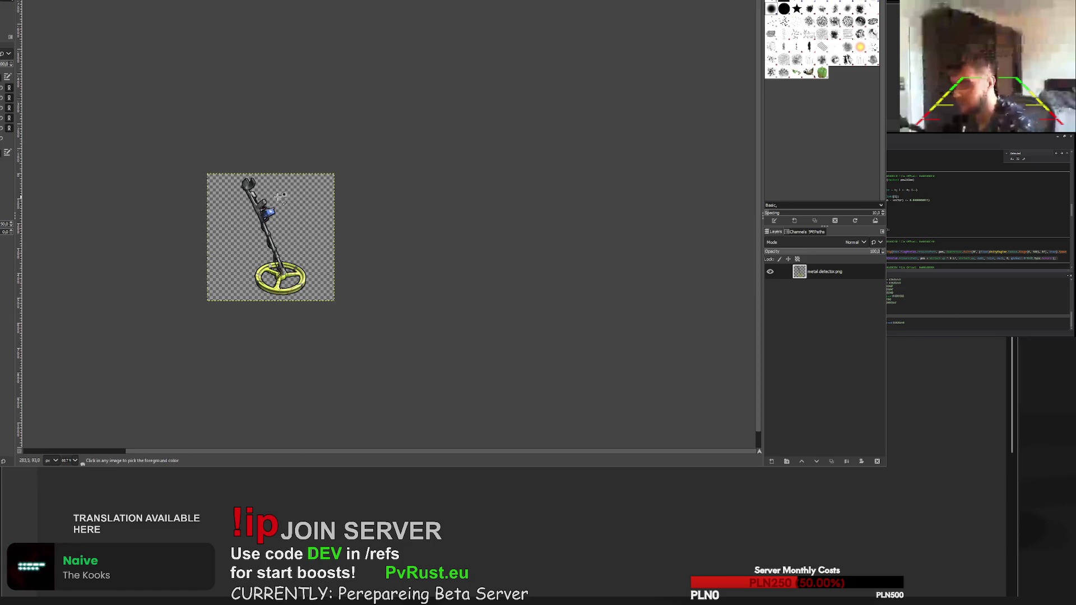
{"action": "key", "text": "s"}
{"action": "scroll", "coordinate": [283, 211], "scroll_direction": "up", "scroll_amount": 6}
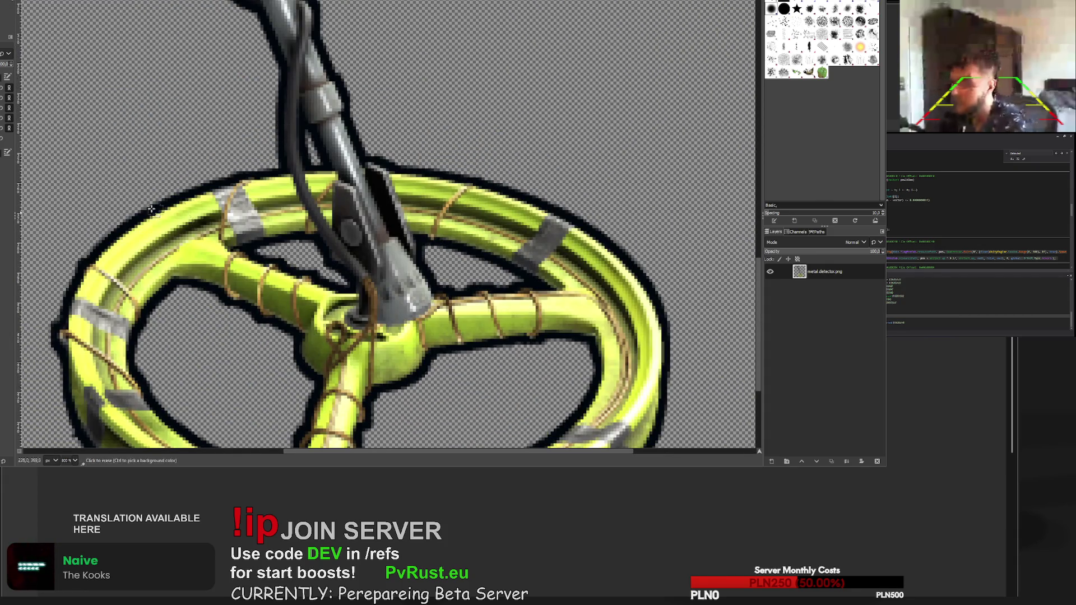
{"action": "key", "text": "3"}
{"action": "key", "text": "shift+e"}
{"action": "mouse_move", "coordinate": [146, 190]}
{"action": "left_mouse_down"}
{"action": "mouse_move", "coordinate": [95, 236]}
{"action": "mouse_move", "coordinate": [78, 302]}
{"action": "mouse_move", "coordinate": [296, 330]}
{"action": "mouse_move", "coordinate": [235, 336]}
{"action": "mouse_move", "coordinate": [251, 315]}
{"action": "mouse_move", "coordinate": [228, 320]}
{"action": "mouse_move", "coordinate": [349, 324]}
{"action": "mouse_move", "coordinate": [348, 187]}
{"action": "mouse_move", "coordinate": [293, 260]}
{"action": "mouse_move", "coordinate": [293, 307]}
{"action": "left_mouse_up"}
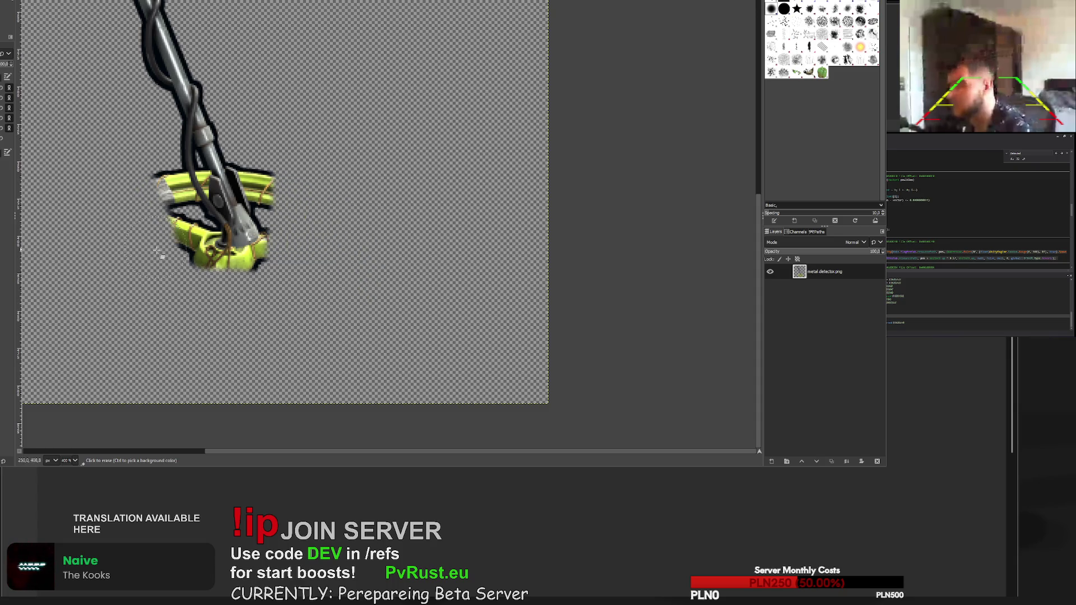
- Erase the coil between the stem and right arc, its leftover fragment, and the black edge
{"action": "scroll", "coordinate": [213, 174], "scroll_direction": "up", "scroll_amount": 3}
{"action": "mouse_move", "coordinate": [247, 168]}
{"action": "left_mouse_down"}
{"action": "mouse_move", "coordinate": [261, 175]}
{"action": "mouse_move", "coordinate": [241, 165]}
{"action": "mouse_move", "coordinate": [280, 241]}
{"action": "mouse_move", "coordinate": [297, 219]}
{"action": "mouse_move", "coordinate": [291, 245]}
{"action": "left_mouse_up"}
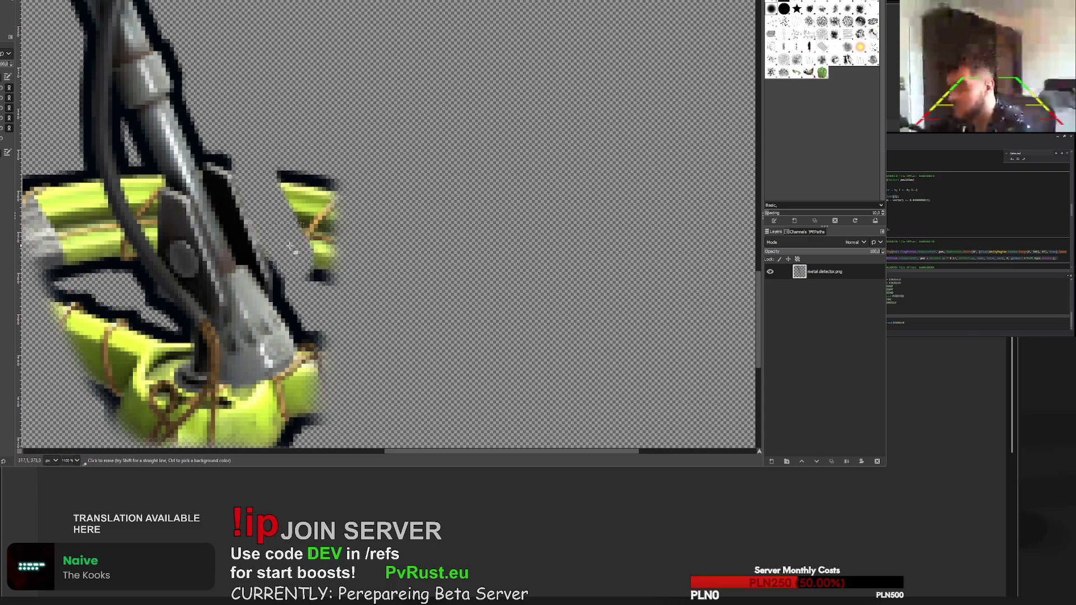
{"action": "mouse_move", "coordinate": [286, 176]}
{"action": "left_mouse_down"}
{"action": "mouse_move", "coordinate": [331, 221]}
{"action": "mouse_move", "coordinate": [313, 273]}
{"action": "mouse_move", "coordinate": [334, 291]}
{"action": "left_mouse_up"}
{"action": "scroll", "coordinate": [327, 224], "scroll_direction": "down", "scroll_amount": 5}
{"action": "mouse_move", "coordinate": [308, 93]}
{"action": "left_mouse_down"}
{"action": "mouse_move", "coordinate": [319, 148]}
{"action": "mouse_move", "coordinate": [300, 134]}
{"action": "mouse_move", "coordinate": [272, 185]}
{"action": "mouse_move", "coordinate": [211, 168]}
{"action": "mouse_move", "coordinate": [198, 178]}
{"action": "mouse_move", "coordinate": [154, 120]}
{"action": "mouse_move", "coordinate": [168, 127]}
{"action": "left_mouse_up"}
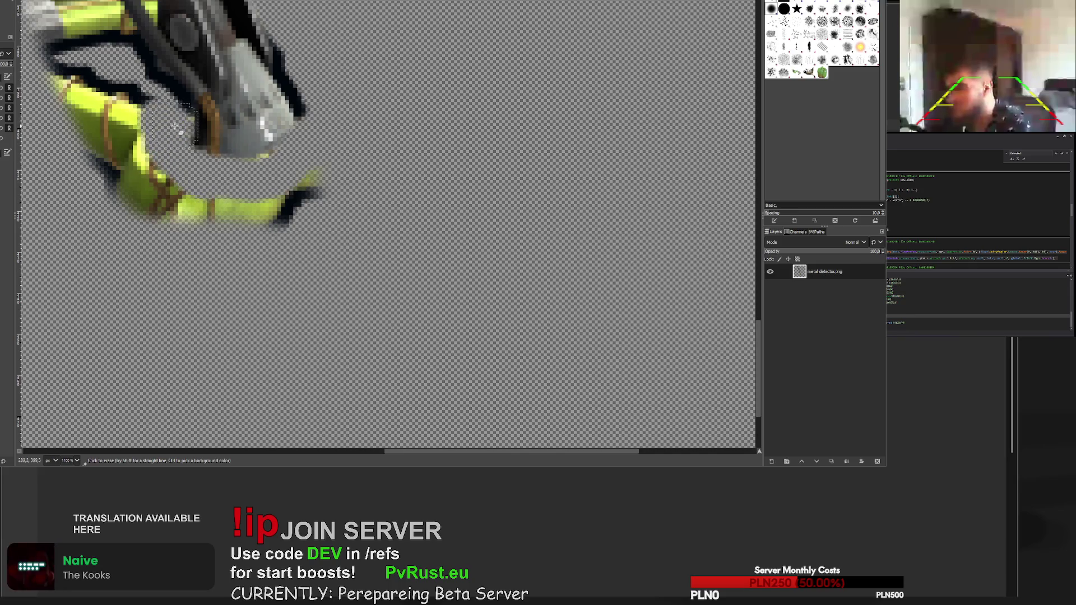
- Erase stray pixels on the lower edge and the remaining green coil pieces near the pole's base
{"action": "scroll", "coordinate": [141, 175], "scroll_direction": "up", "scroll_amount": 3}
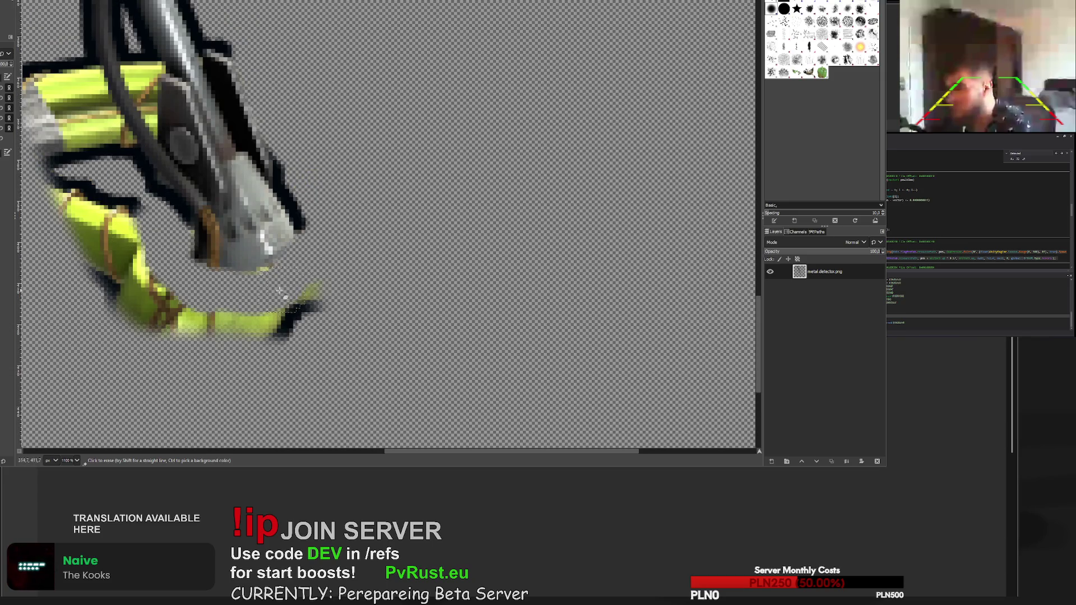
{"action": "left_click_drag", "start_coordinate": [293, 276], "coordinate": [261, 289]}
{"action": "left_click_drag", "start_coordinate": [241, 324], "coordinate": [174, 316]}
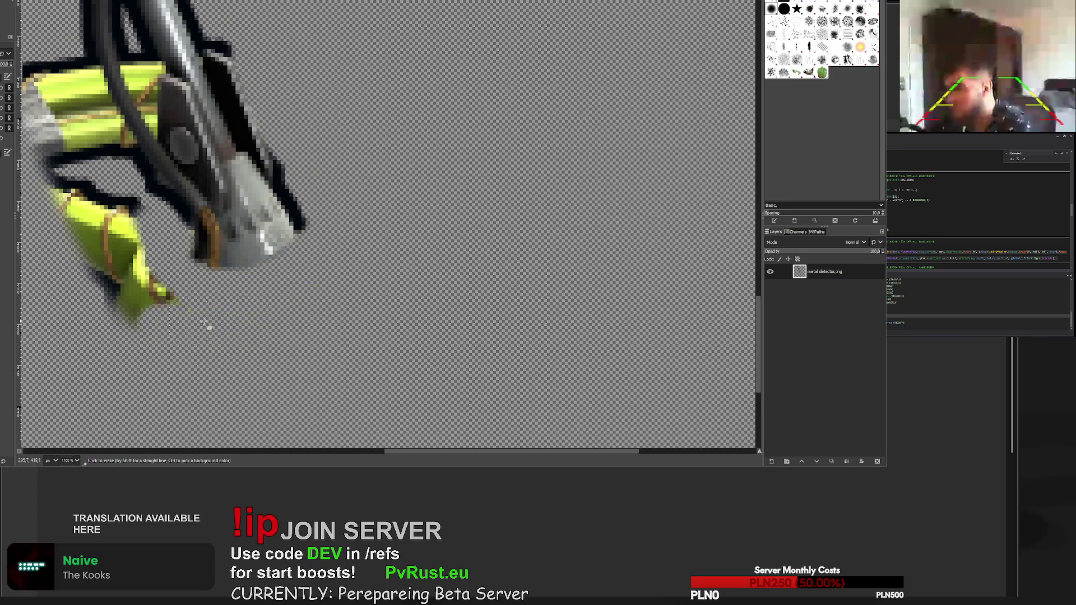
{"action": "scroll", "coordinate": [261, 200], "scroll_direction": "left", "scroll_amount": 5}
{"action": "scroll", "coordinate": [261, 200], "scroll_direction": "up", "scroll_amount": 3}
{"action": "mouse_move", "coordinate": [261, 200]}
{"action": "left_mouse_down"}
{"action": "mouse_move", "coordinate": [228, 194]}
{"action": "mouse_move", "coordinate": [261, 221]}
{"action": "mouse_move", "coordinate": [255, 191]}
{"action": "mouse_move", "coordinate": [268, 174]}
{"action": "mouse_move", "coordinate": [263, 210]}
{"action": "mouse_move", "coordinate": [287, 263]}
{"action": "mouse_move", "coordinate": [297, 241]}
{"action": "mouse_move", "coordinate": [295, 258]}
{"action": "mouse_move", "coordinate": [252, 258]}
{"action": "mouse_move", "coordinate": [217, 242]}
{"action": "mouse_move", "coordinate": [280, 359]}
{"action": "mouse_move", "coordinate": [309, 336]}
{"action": "mouse_move", "coordinate": [324, 402]}
{"action": "mouse_move", "coordinate": [297, 415]}
{"action": "mouse_move", "coordinate": [252, 386]}
{"action": "left_mouse_up"}
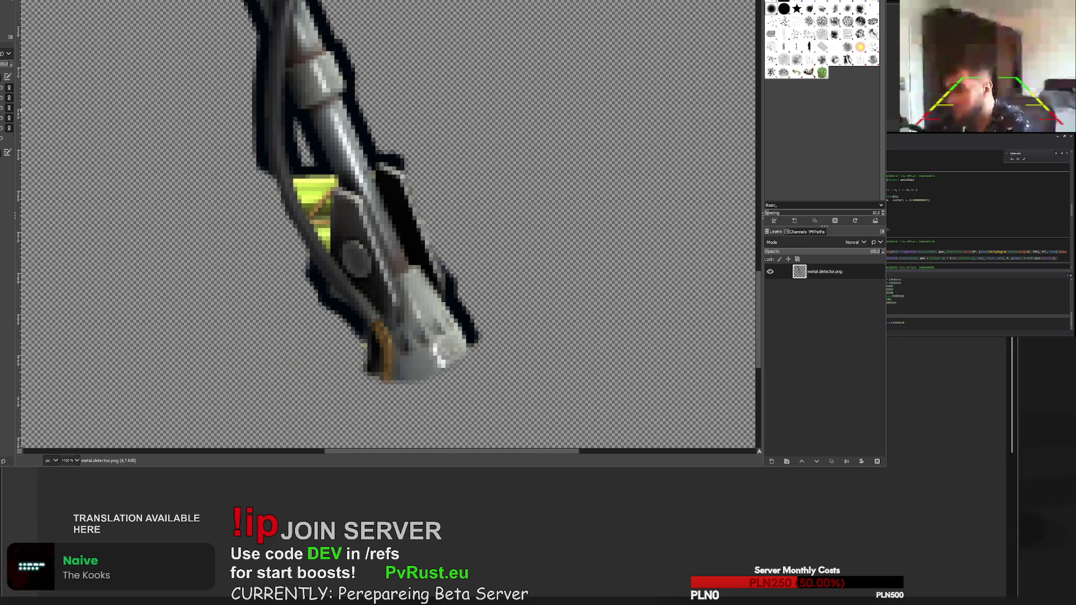
- Clear dark leftover pixels around the pole's end
{"action": "scroll", "coordinate": [284, 183], "scroll_direction": "up", "scroll_amount": 4}
{"action": "mouse_move", "coordinate": [348, 140]}
{"action": "left_mouse_down"}
{"action": "mouse_move", "coordinate": [453, 203]}
{"action": "mouse_move", "coordinate": [359, 241]}
{"action": "mouse_move", "coordinate": [428, 303]}
{"action": "mouse_move", "coordinate": [454, 347]}
{"action": "left_mouse_up"}
{"action": "scroll", "coordinate": [454, 347], "scroll_direction": "down", "scroll_amount": 8}
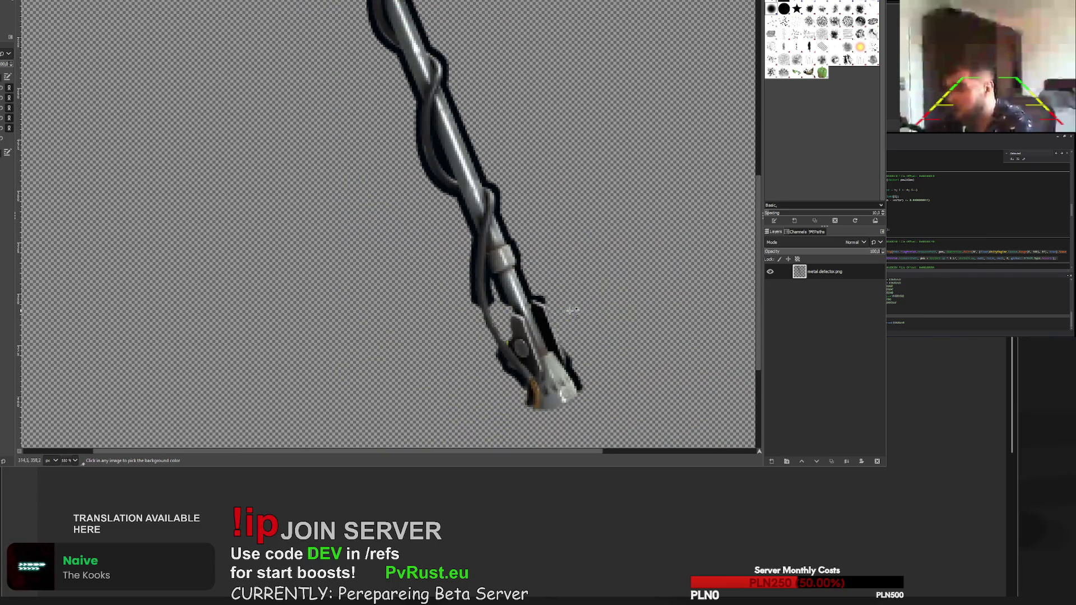
{"action": "scroll", "coordinate": [569, 311], "scroll_direction": "up", "scroll_amount": 4}
{"action": "scroll", "coordinate": [505, 308], "scroll_direction": "down", "scroll_amount": 3}
{"action": "scroll", "coordinate": [492, 305], "scroll_direction": "up", "scroll_amount": 2}
{"action": "scroll", "coordinate": [492, 305], "scroll_direction": "down", "scroll_amount": 2}
{"action": "scroll", "coordinate": [479, 306], "scroll_direction": "down", "scroll_amount": 2}
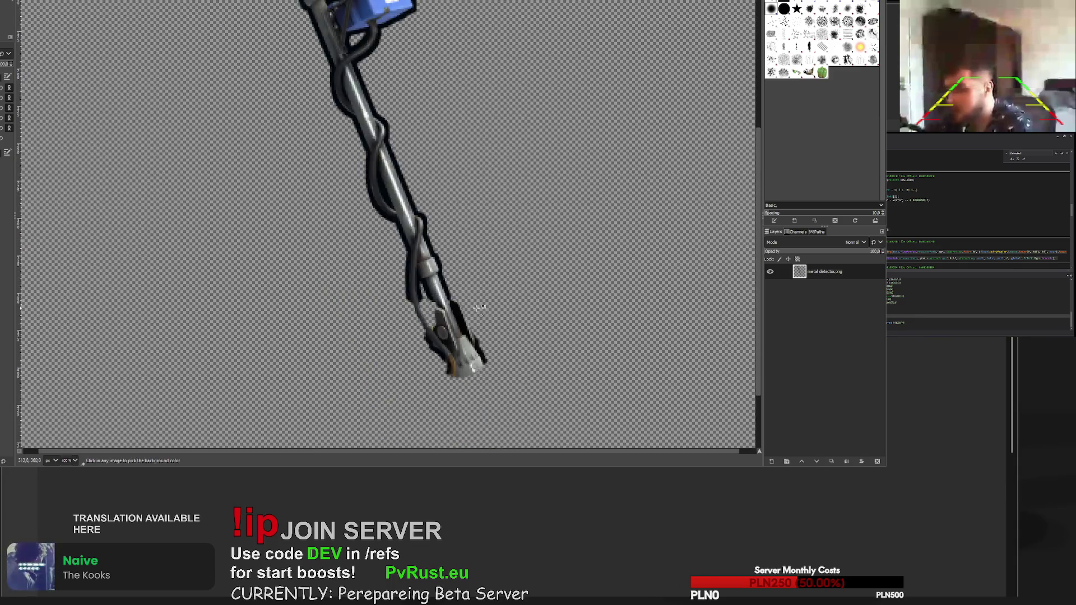
{"action": "scroll", "coordinate": [479, 305], "scroll_direction": "down", "scroll_amount": 3}
{"action": "scroll", "coordinate": [485, 356], "scroll_direction": "up", "scroll_amount": 7}
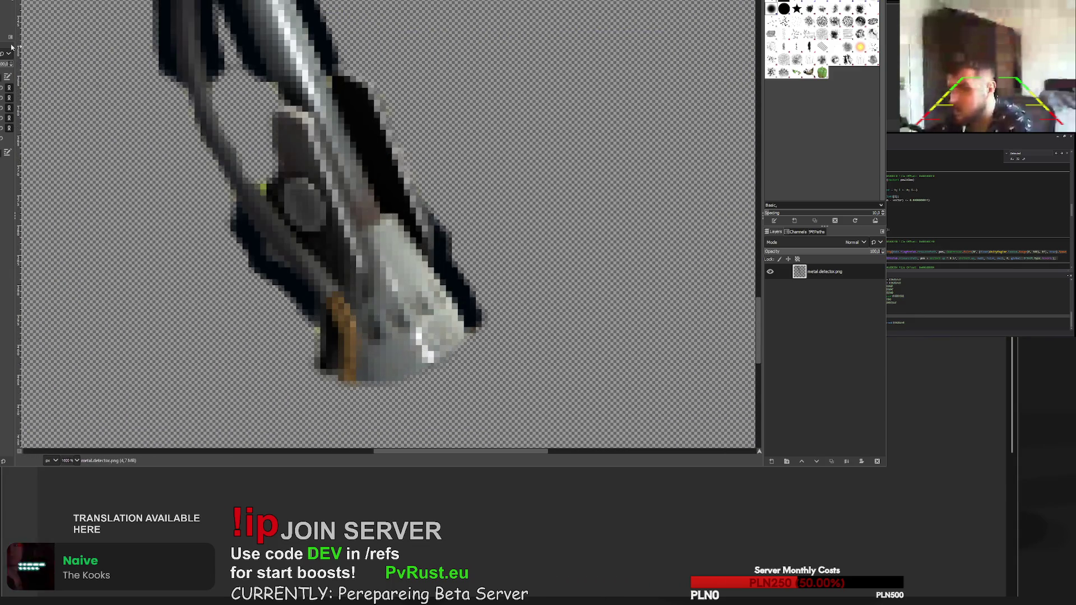
- Paint the pole's lower tip dark and cover the orange strip with grey sampled from the pole
{"action": "key", "text": "o"}
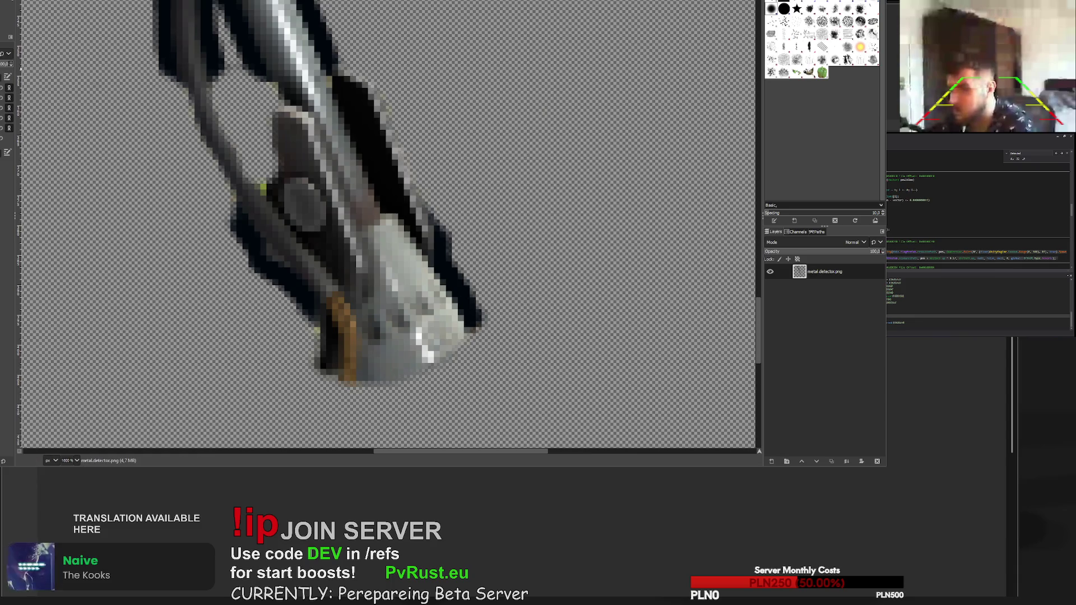
{"action": "mouse_move", "coordinate": [474, 323]}
{"action": "left_mouse_down"}
{"action": "mouse_move", "coordinate": [469, 346]}
{"action": "mouse_move", "coordinate": [401, 389]}
{"action": "mouse_move", "coordinate": [362, 392]}
{"action": "mouse_move", "coordinate": [321, 365]}
{"action": "mouse_move", "coordinate": [336, 393]}
{"action": "mouse_move", "coordinate": [370, 395]}
{"action": "left_mouse_up"}
{"action": "left_click", "coordinate": [327, 291], "text": "ctrl"}
{"action": "mouse_move", "coordinate": [335, 297]}
{"action": "left_mouse_down"}
{"action": "mouse_move", "coordinate": [343, 367]}
{"action": "mouse_move", "coordinate": [330, 322]}
{"action": "left_mouse_up"}
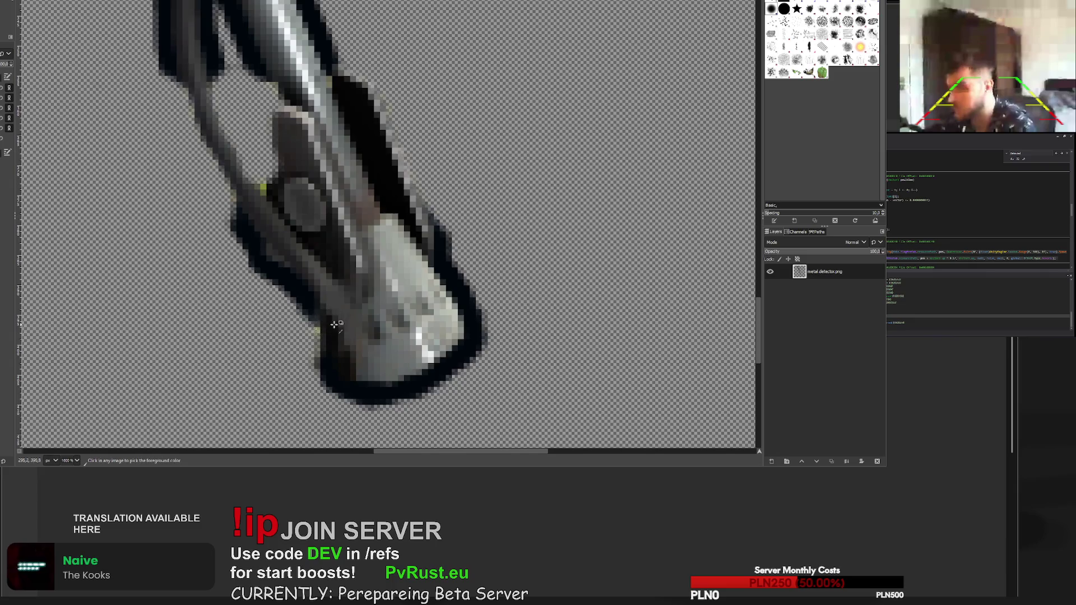
{"action": "scroll", "coordinate": [330, 322], "scroll_direction": "down", "scroll_amount": 4}
{"action": "scroll", "coordinate": [337, 325], "scroll_direction": "up", "scroll_amount": 3}
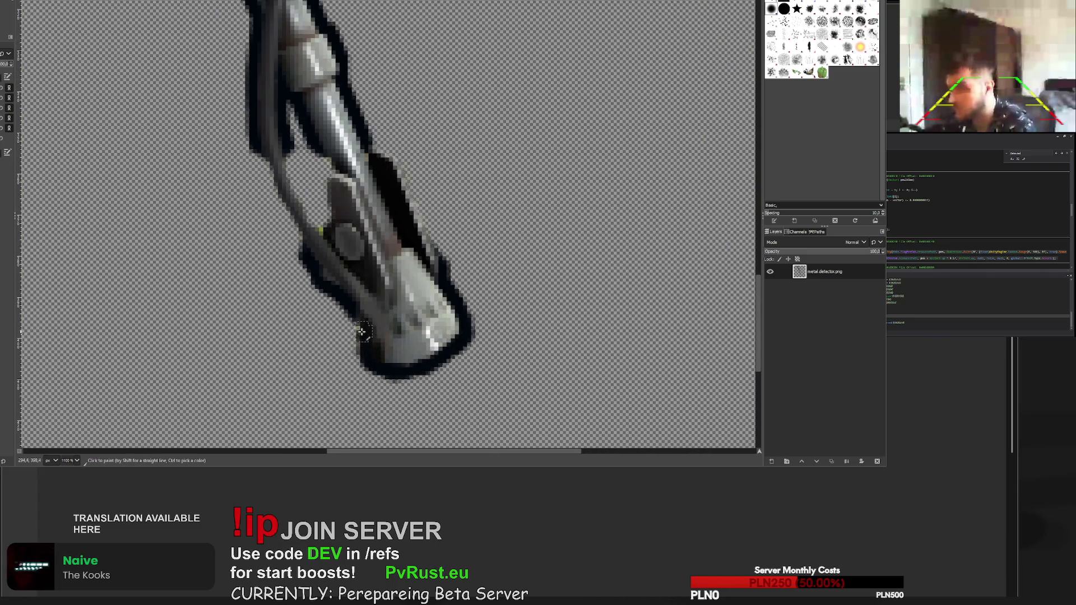
- Paint a dark outline down the detector's lower-left edge and around the right side of its tip
{"action": "left_click_drag", "start_coordinate": [344, 305], "coordinate": [292, 231]}
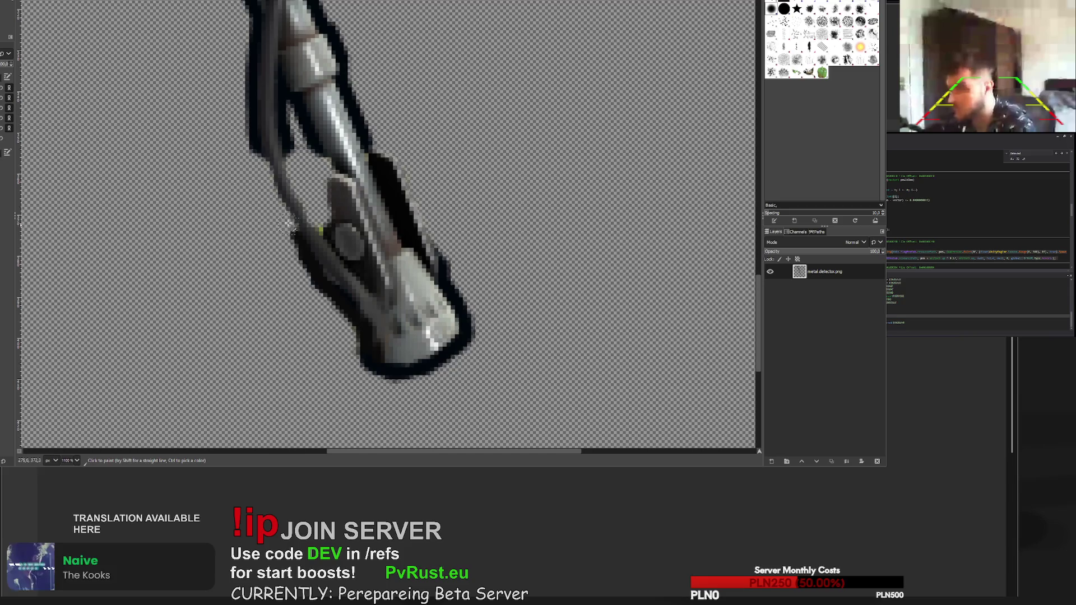
{"action": "mouse_move", "coordinate": [260, 157]}
{"action": "left_mouse_down"}
{"action": "mouse_move", "coordinate": [294, 231]}
{"action": "mouse_move", "coordinate": [271, 183]}
{"action": "left_mouse_up"}
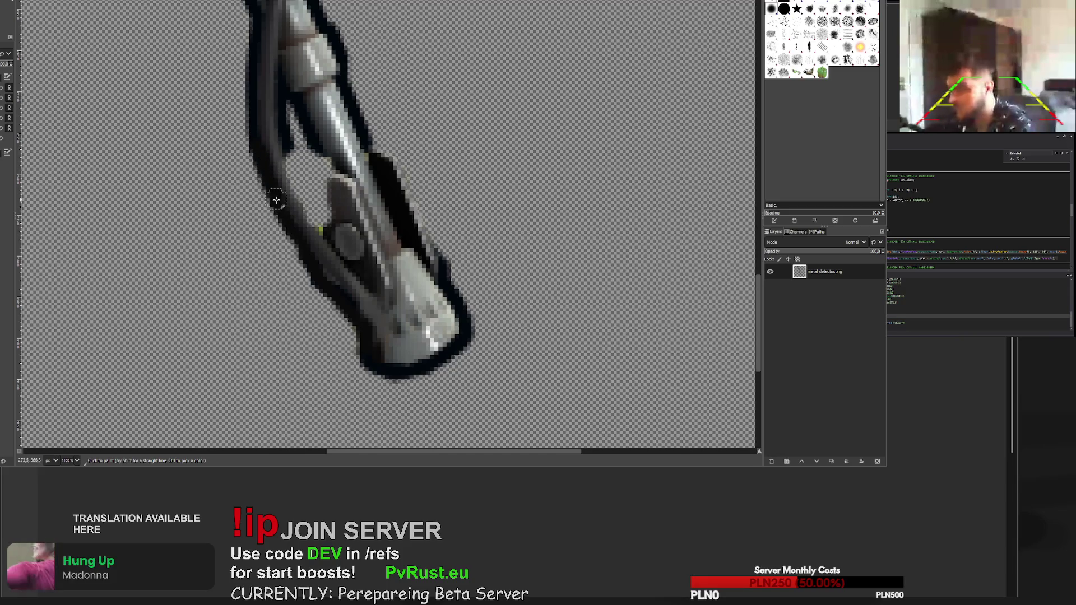
{"action": "scroll", "coordinate": [271, 192], "scroll_direction": "down", "scroll_amount": 6}
{"action": "scroll", "coordinate": [312, 235], "scroll_direction": "up", "scroll_amount": 2}
{"action": "scroll", "coordinate": [313, 236], "scroll_direction": "up", "scroll_amount": 6}
{"action": "mouse_move", "coordinate": [237, 169]}
{"action": "left_mouse_down"}
{"action": "mouse_move", "coordinate": [255, 286]}
{"action": "mouse_move", "coordinate": [237, 207]}
{"action": "mouse_move", "coordinate": [333, 406]}
{"action": "mouse_move", "coordinate": [289, 339]}
{"action": "mouse_move", "coordinate": [361, 395]}
{"action": "mouse_move", "coordinate": [353, 221]}
{"action": "mouse_move", "coordinate": [310, 161]}
{"action": "mouse_move", "coordinate": [331, 173]}
{"action": "left_mouse_up"}
{"action": "left_click_drag", "start_coordinate": [490, 206], "coordinate": [535, 249]}
{"action": "scroll", "coordinate": [583, 302], "scroll_direction": "down", "scroll_amount": 5, "text": "ctrl"}
{"action": "scroll", "coordinate": [609, 332], "scroll_direction": "up", "scroll_amount": 4}
{"action": "mouse_move", "coordinate": [521, 314]}
{"action": "left_mouse_down"}
{"action": "mouse_move", "coordinate": [471, 247]}
{"action": "mouse_move", "coordinate": [476, 257]}
{"action": "left_mouse_up"}
{"action": "scroll", "coordinate": [477, 258], "scroll_direction": "down", "scroll_amount": 7, "text": "ctrl"}
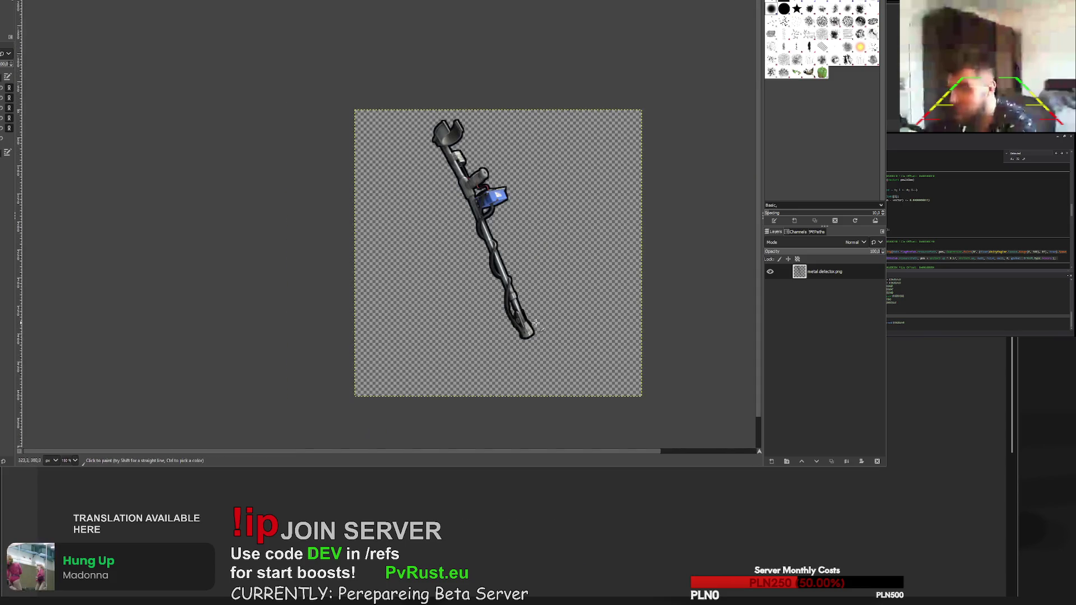
- Erase stray dark pixels around the detector's lower tube
{"action": "scroll", "coordinate": [535, 323], "scroll_direction": "up", "scroll_amount": 9, "text": "ctrl"}
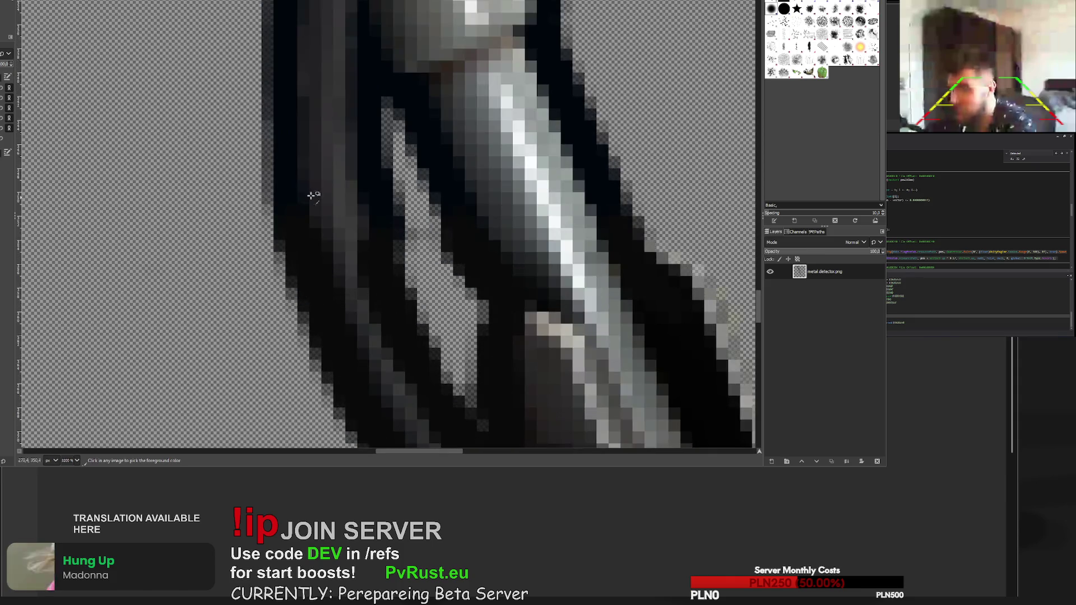
{"action": "mouse_move", "coordinate": [466, 281]}
{"action": "left_mouse_down"}
{"action": "mouse_move", "coordinate": [428, 241]}
{"action": "mouse_move", "coordinate": [432, 259]}
{"action": "left_mouse_up"}
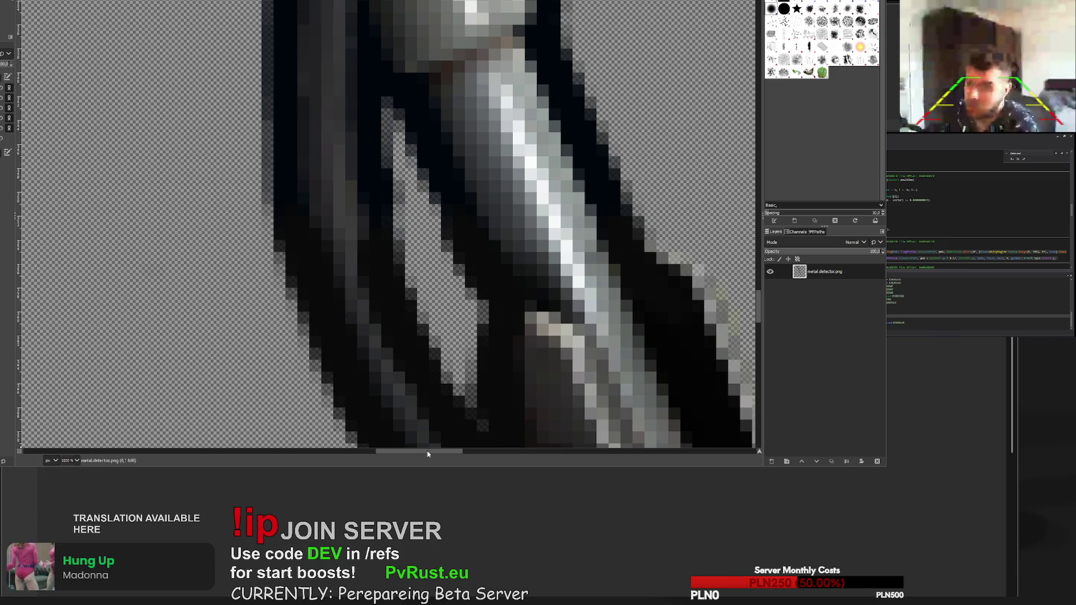
{"action": "scroll", "coordinate": [538, 319], "scroll_direction": "right", "scroll_amount": 5}
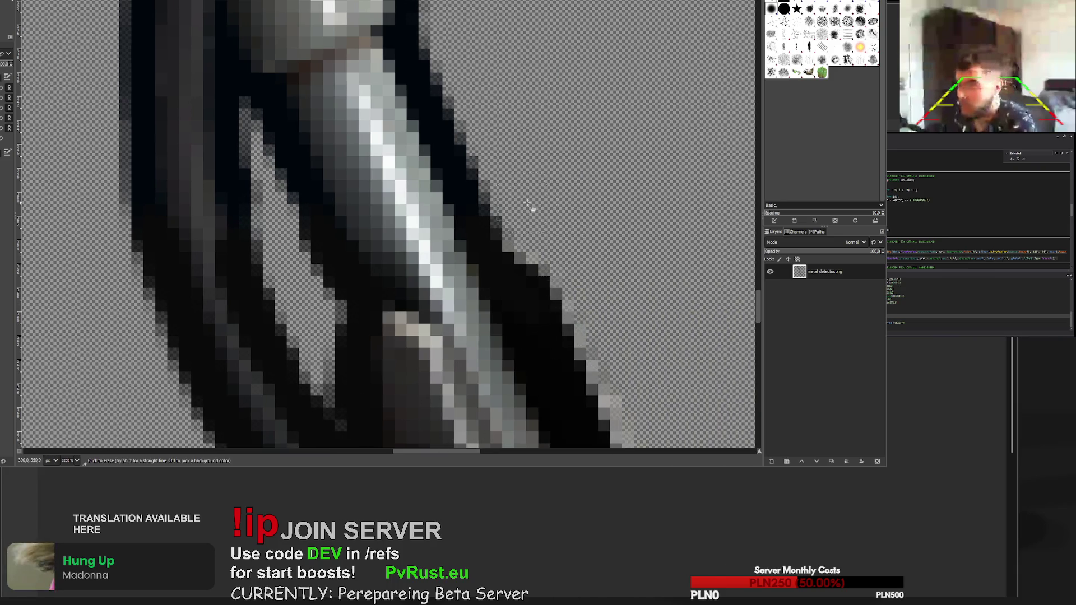
{"action": "scroll", "coordinate": [619, 331], "scroll_direction": "down", "scroll_amount": 6}
{"action": "scroll", "coordinate": [616, 335], "scroll_direction": "up", "scroll_amount": 3}
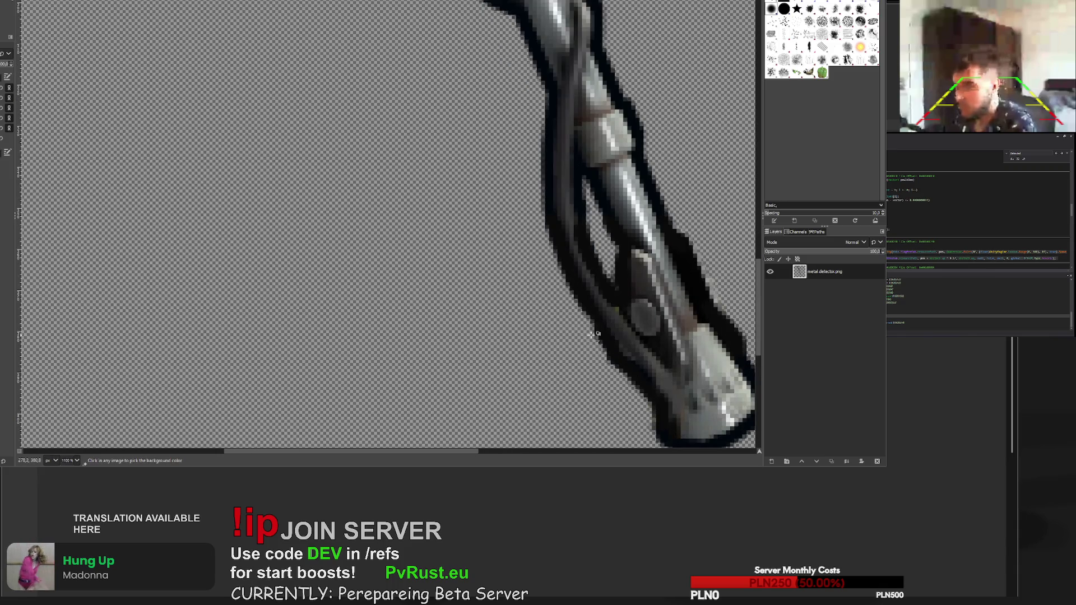
{"action": "scroll", "coordinate": [596, 334], "scroll_direction": "down", "scroll_amount": 3}
{"action": "scroll", "coordinate": [585, 325], "scroll_direction": "up", "scroll_amount": 3}
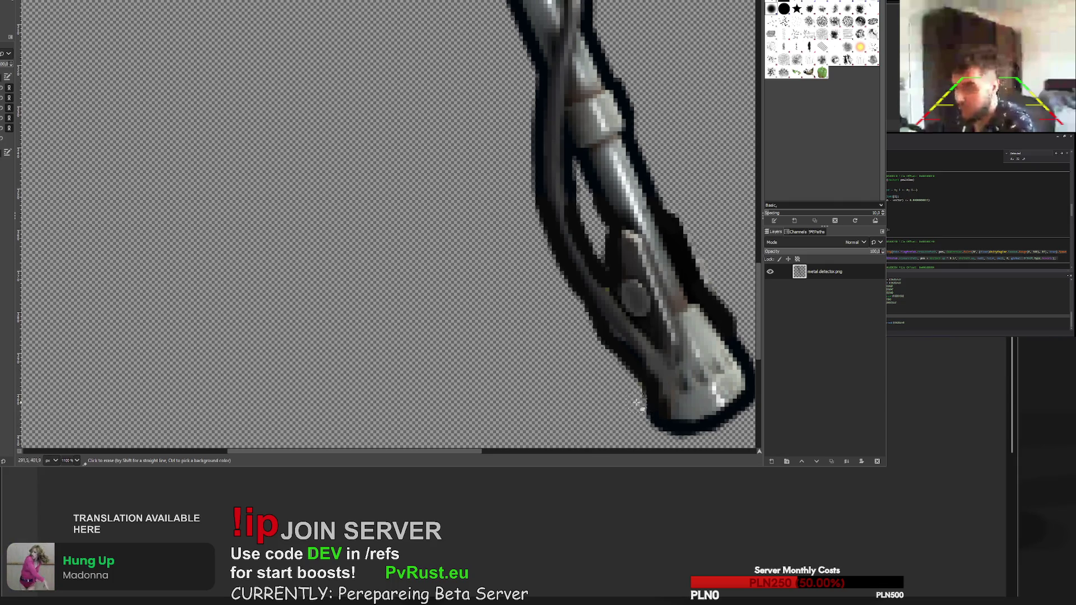
- Export the pole-only detector as metal_detector_2.png and switch to the blueprintbase.png image
{"action": "scroll", "coordinate": [687, 395], "scroll_direction": "down", "scroll_amount": 3}
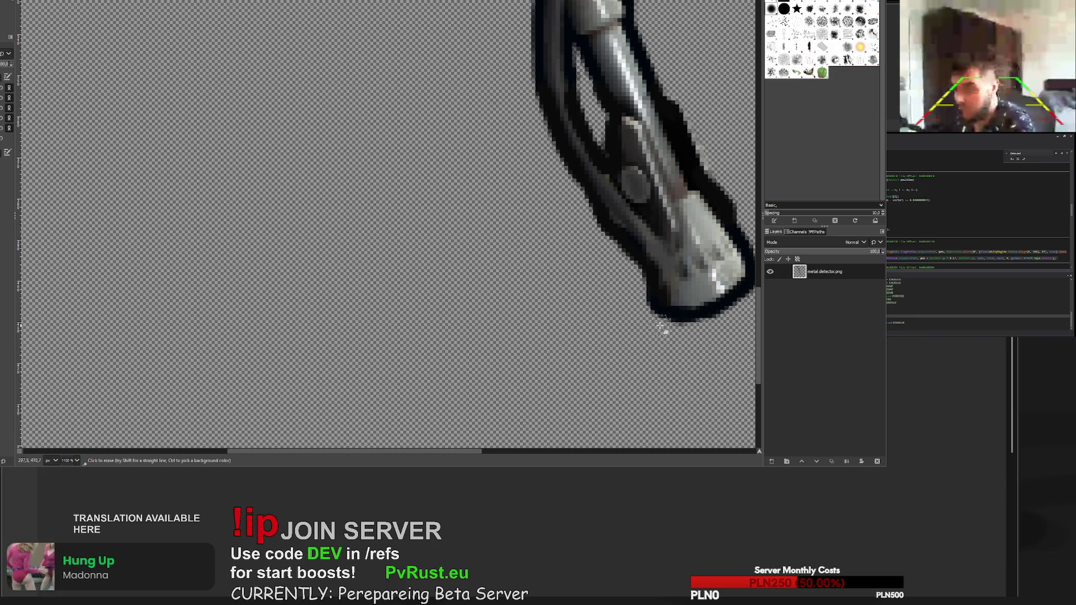
{"action": "scroll", "coordinate": [662, 328], "scroll_direction": "down", "scroll_amount": 6}
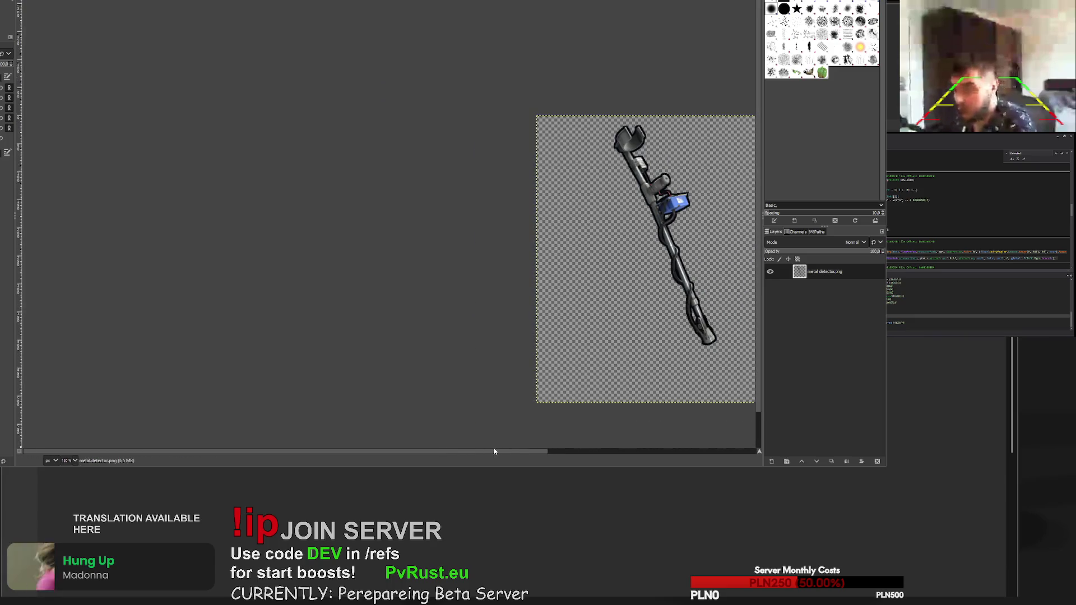
{"action": "left_click", "coordinate": [550, 452]}
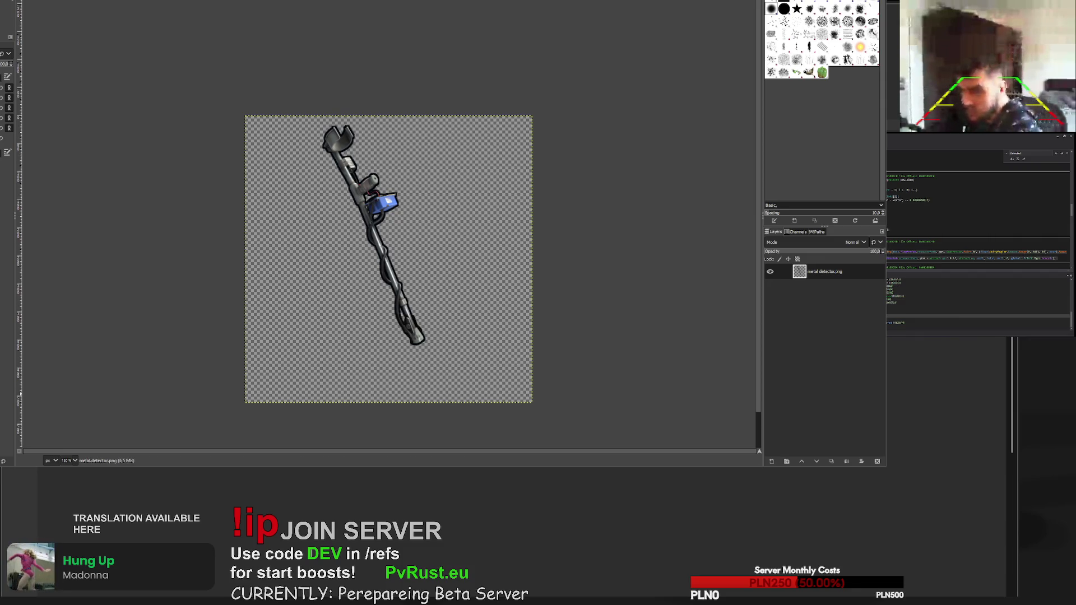
{"action": "key", "text": "ctrl+Page_Down"}
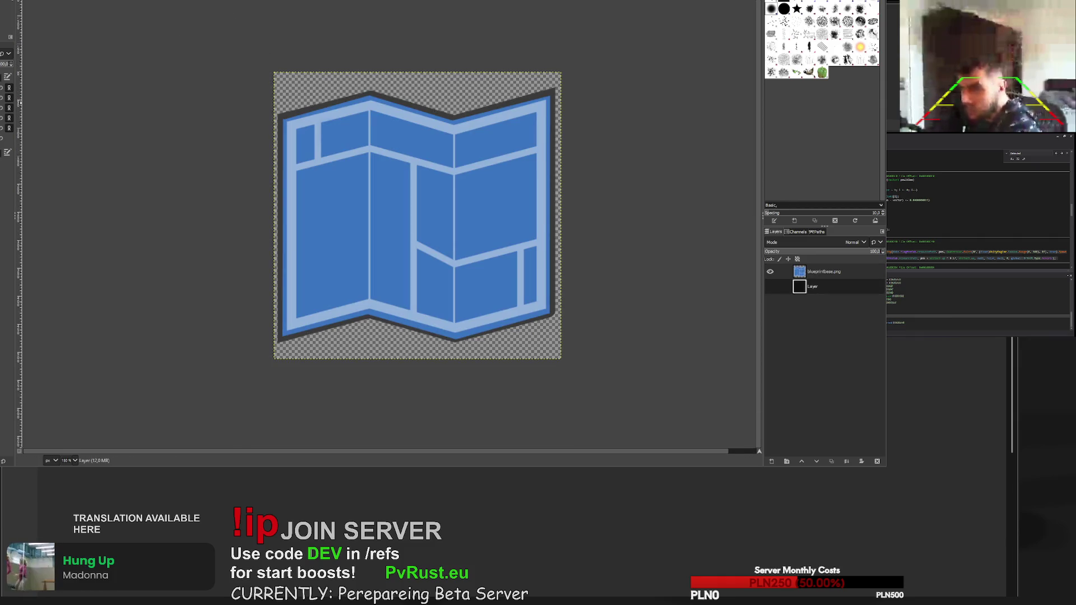
- On salvaged.sword.png, erase the crossguard arm, the shadow, the pommel and the lower grip
{"action": "key", "text": "ctrl+Page_Down"}
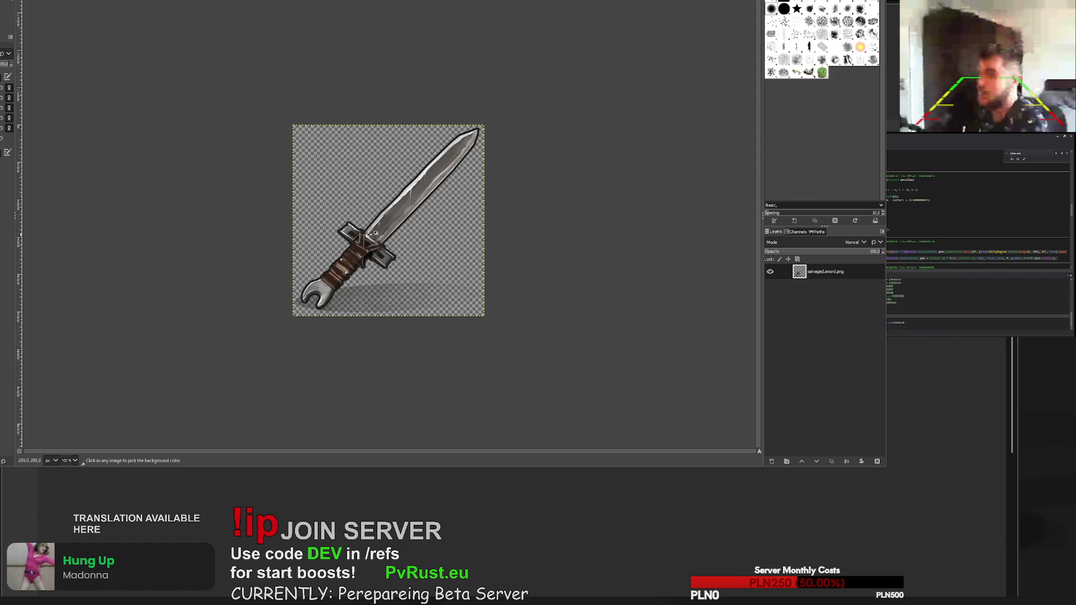
{"action": "scroll", "coordinate": [329, 199], "scroll_direction": "up", "scroll_amount": 4}
{"action": "scroll", "coordinate": [258, 162], "scroll_direction": "down", "scroll_amount": 1}
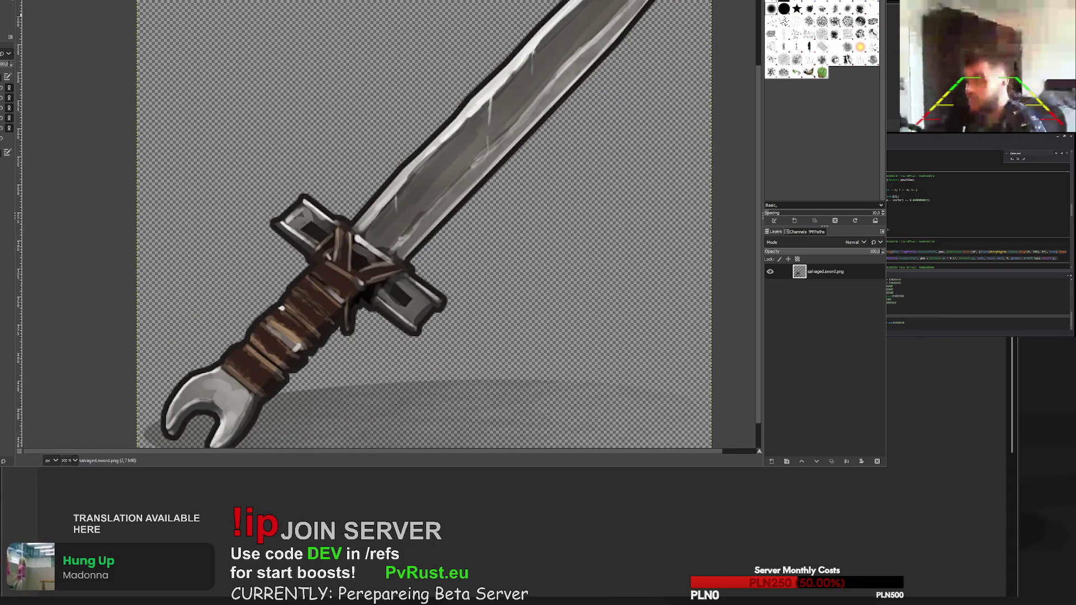
{"action": "mouse_move", "coordinate": [303, 196]}
{"action": "left_mouse_down"}
{"action": "mouse_move", "coordinate": [319, 208]}
{"action": "mouse_move", "coordinate": [304, 219]}
{"action": "mouse_move", "coordinate": [315, 203]}
{"action": "left_mouse_up"}
{"action": "mouse_move", "coordinate": [270, 279]}
{"action": "left_mouse_down"}
{"action": "mouse_move", "coordinate": [168, 415]}
{"action": "mouse_move", "coordinate": [185, 387]}
{"action": "mouse_move", "coordinate": [473, 355]}
{"action": "mouse_move", "coordinate": [557, 383]}
{"action": "mouse_move", "coordinate": [567, 436]}
{"action": "mouse_move", "coordinate": [415, 415]}
{"action": "left_mouse_up"}
{"action": "scroll", "coordinate": [185, 387], "scroll_direction": "down", "scroll_amount": 1}
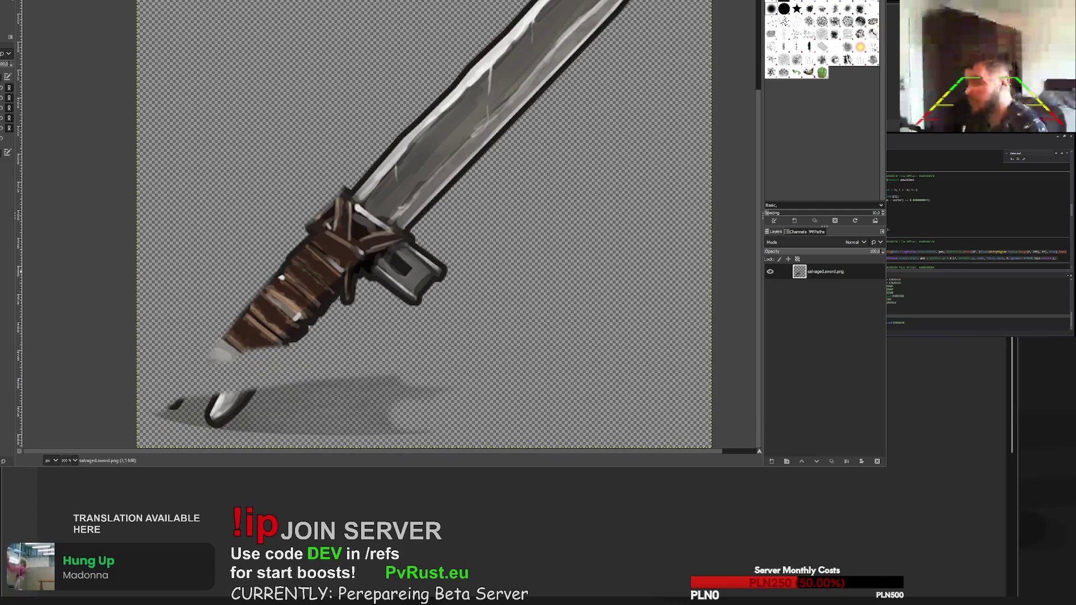
{"action": "mouse_move", "coordinate": [583, 435]}
{"action": "left_mouse_down"}
{"action": "mouse_move", "coordinate": [571, 404]}
{"action": "mouse_move", "coordinate": [180, 408]}
{"action": "mouse_move", "coordinate": [234, 354]}
{"action": "mouse_move", "coordinate": [315, 339]}
{"action": "mouse_move", "coordinate": [356, 365]}
{"action": "mouse_move", "coordinate": [469, 305]}
{"action": "mouse_move", "coordinate": [318, 287]}
{"action": "mouse_move", "coordinate": [408, 354]}
{"action": "left_mouse_up"}
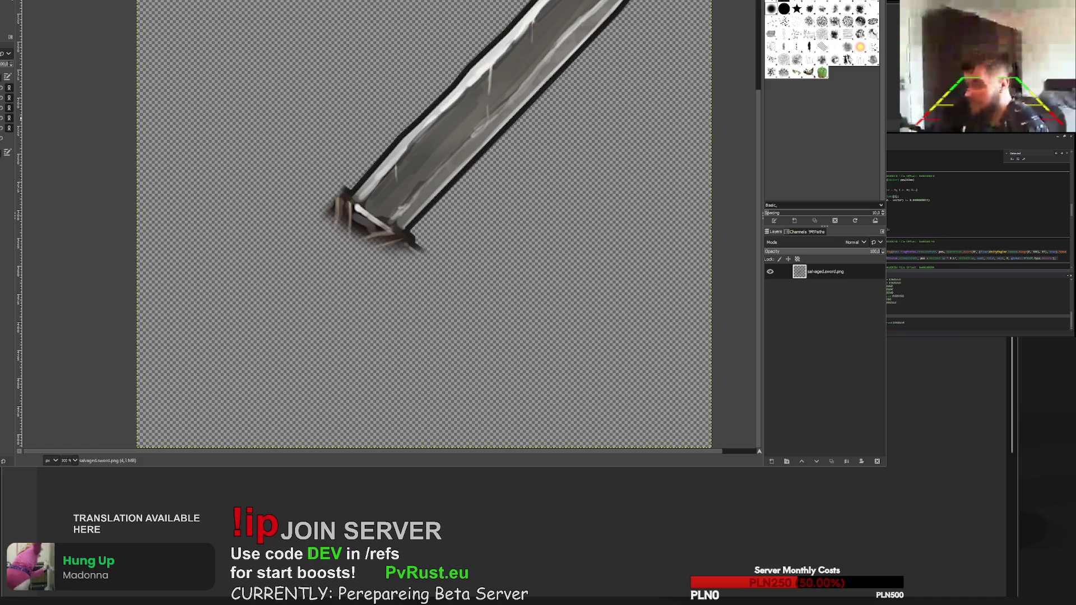
- Erase the wrapped collar pieces, trim the blade's end straight, and outline it in black
{"action": "scroll", "coordinate": [325, 210], "scroll_direction": "up", "scroll_amount": 3}
{"action": "mouse_move", "coordinate": [363, 132]}
{"action": "left_mouse_down"}
{"action": "mouse_move", "coordinate": [330, 178]}
{"action": "mouse_move", "coordinate": [392, 279]}
{"action": "mouse_move", "coordinate": [644, 329]}
{"action": "mouse_move", "coordinate": [562, 327]}
{"action": "mouse_move", "coordinate": [420, 275]}
{"action": "mouse_move", "coordinate": [437, 293]}
{"action": "mouse_move", "coordinate": [360, 154]}
{"action": "mouse_move", "coordinate": [362, 179]}
{"action": "mouse_move", "coordinate": [423, 238]}
{"action": "mouse_move", "coordinate": [543, 308]}
{"action": "mouse_move", "coordinate": [400, 206]}
{"action": "left_mouse_up"}
{"action": "left_click_drag", "start_coordinate": [370, 148], "coordinate": [450, 241]}
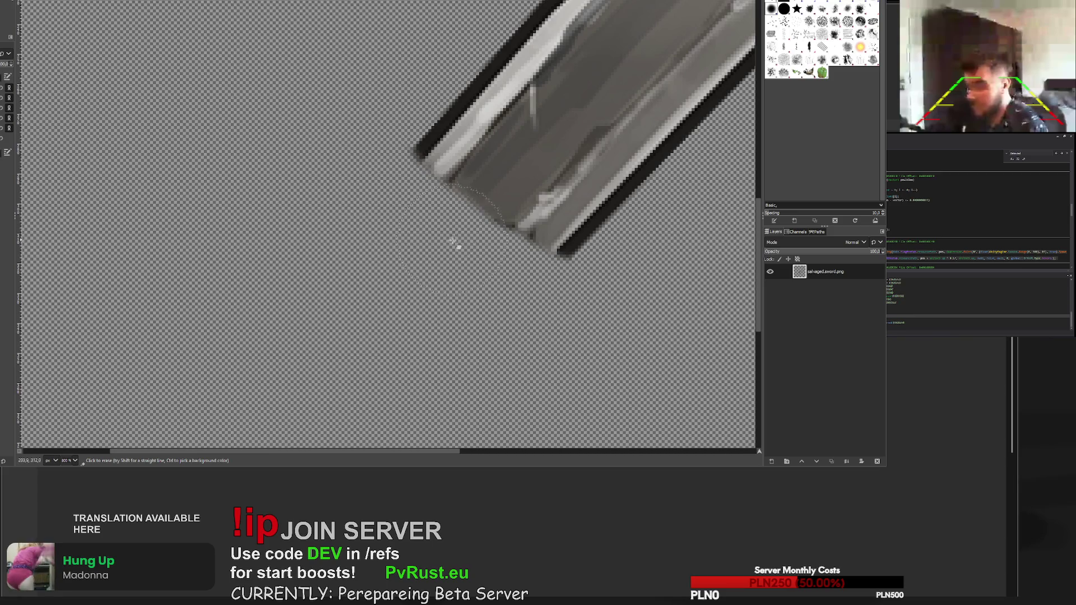
{"action": "key", "text": "o"}
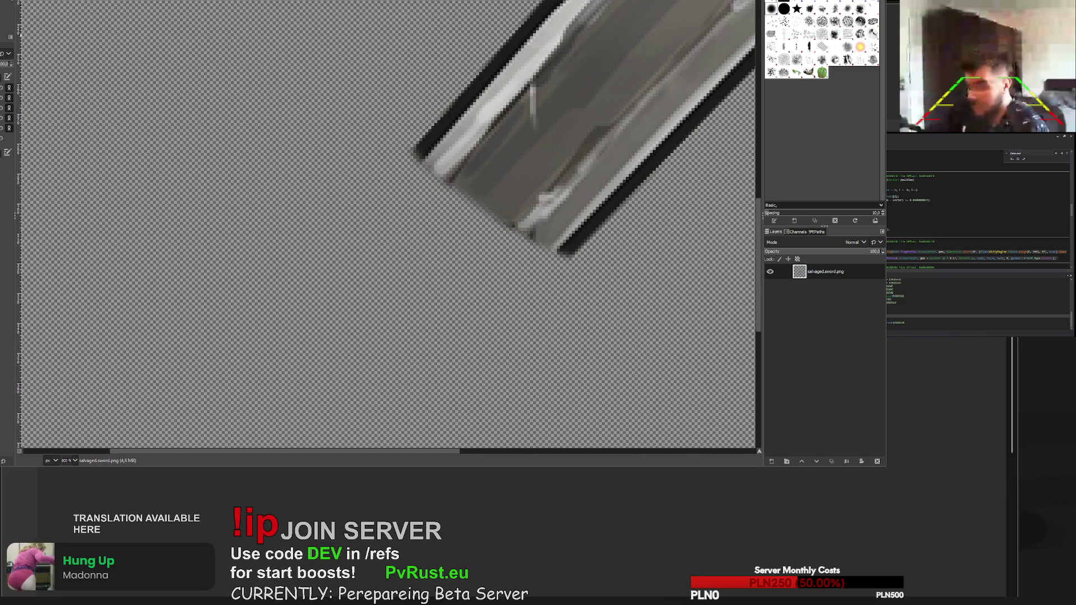
{"action": "mouse_move", "coordinate": [417, 157]}
{"action": "left_mouse_down"}
{"action": "mouse_move", "coordinate": [417, 177]}
{"action": "mouse_move", "coordinate": [485, 232]}
{"action": "mouse_move", "coordinate": [527, 254]}
{"action": "mouse_move", "coordinate": [565, 254]}
{"action": "mouse_move", "coordinate": [558, 259]}
{"action": "left_mouse_up"}
{"action": "scroll", "coordinate": [639, 279], "scroll_direction": "down", "scroll_amount": 5}
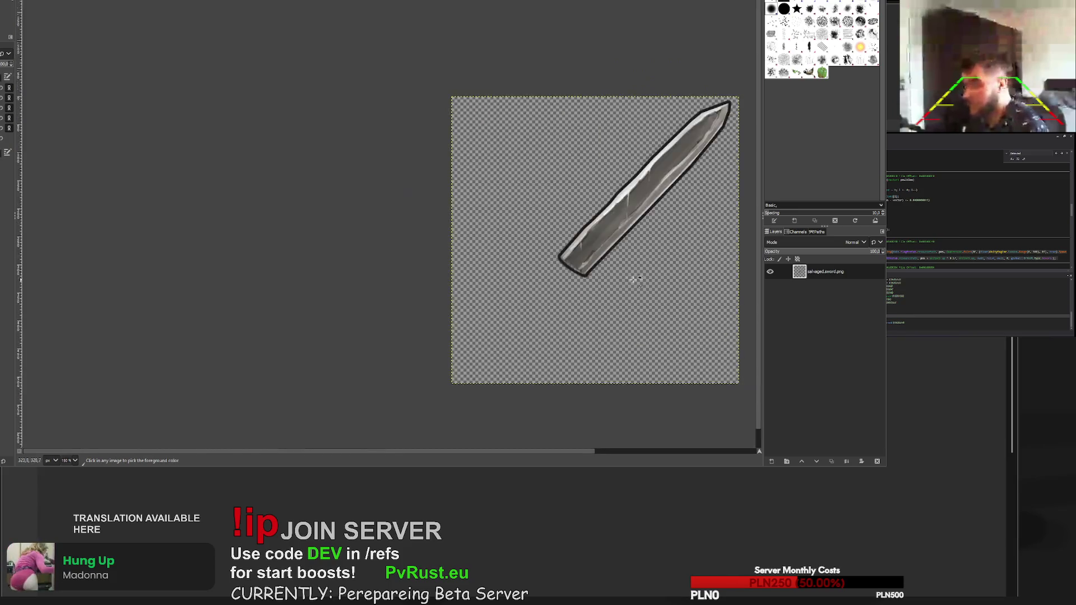
- Undo the stray corner stroke and redraw the black outline along the blade's end
{"action": "scroll", "coordinate": [638, 279], "scroll_direction": "down", "scroll_amount": 2}
{"action": "scroll", "coordinate": [639, 267], "scroll_direction": "up", "scroll_amount": 7}
{"action": "key", "text": "ctrl+z"}
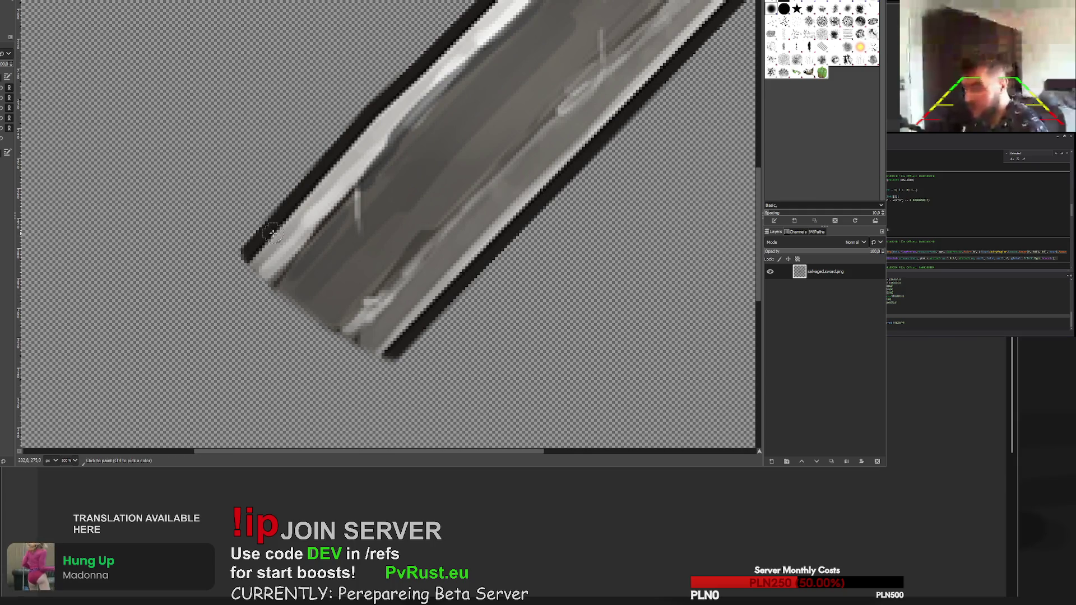
{"action": "mouse_move", "coordinate": [263, 236]}
{"action": "left_mouse_down"}
{"action": "mouse_move", "coordinate": [257, 252]}
{"action": "mouse_move", "coordinate": [297, 300]}
{"action": "mouse_move", "coordinate": [390, 352]}
{"action": "mouse_move", "coordinate": [284, 287]}
{"action": "left_mouse_up"}
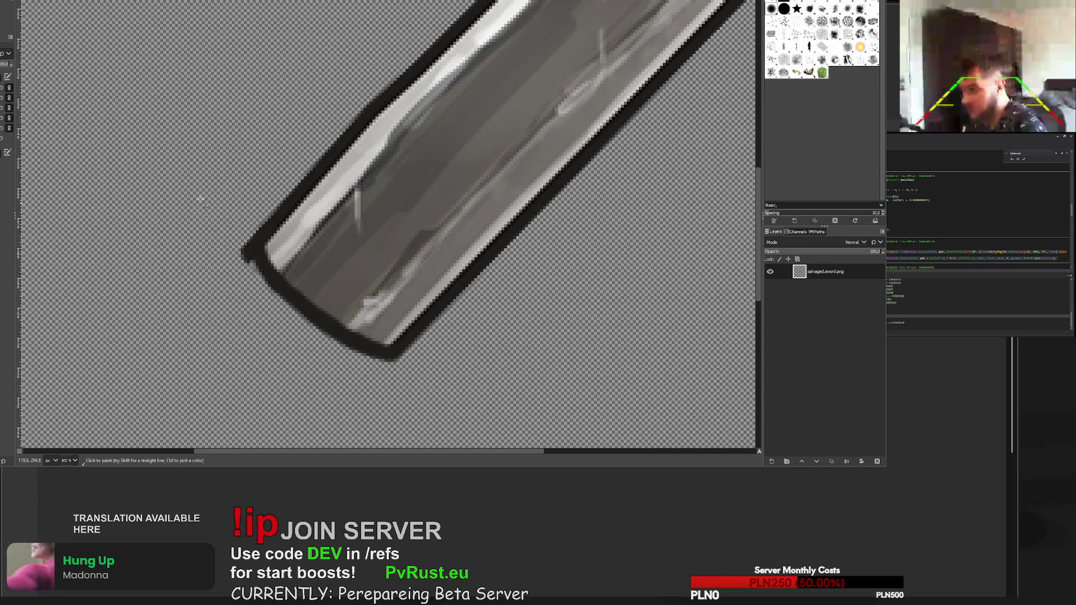
- Undo back to the complete sword with its hilt and shadow
{"action": "key", "text": "shift+e"}
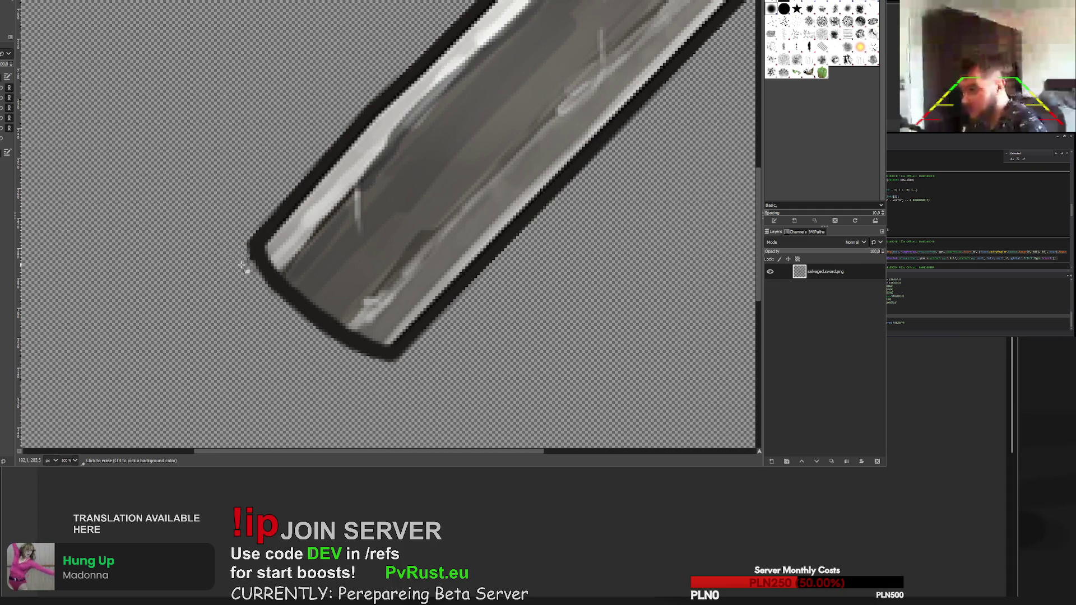
{"action": "scroll", "coordinate": [396, 392], "scroll_direction": "down", "scroll_amount": 6}
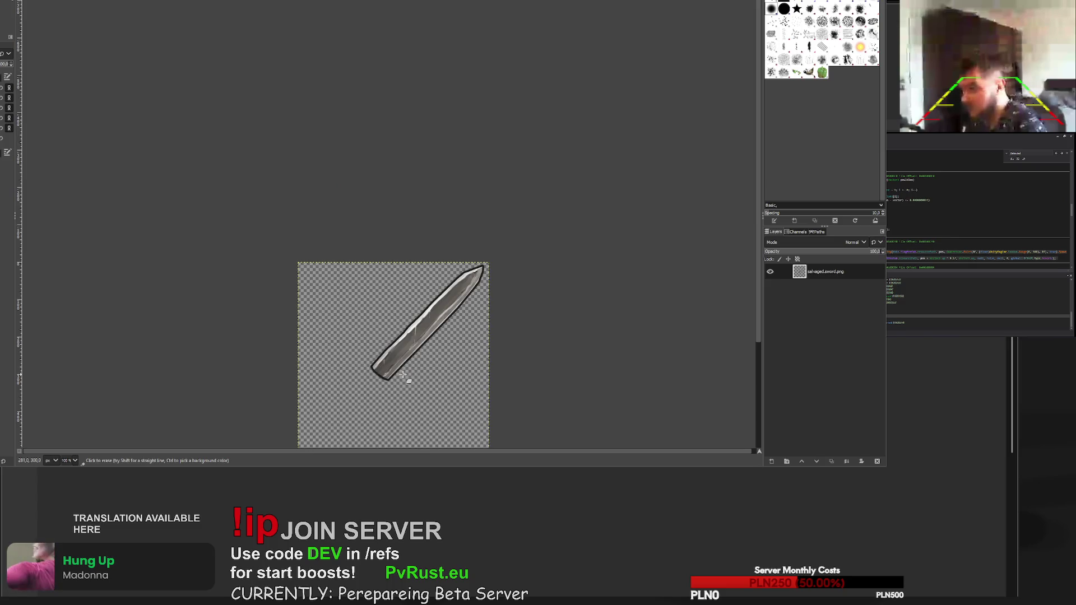
{"action": "scroll", "coordinate": [397, 377], "scroll_direction": "down", "scroll_amount": 2}
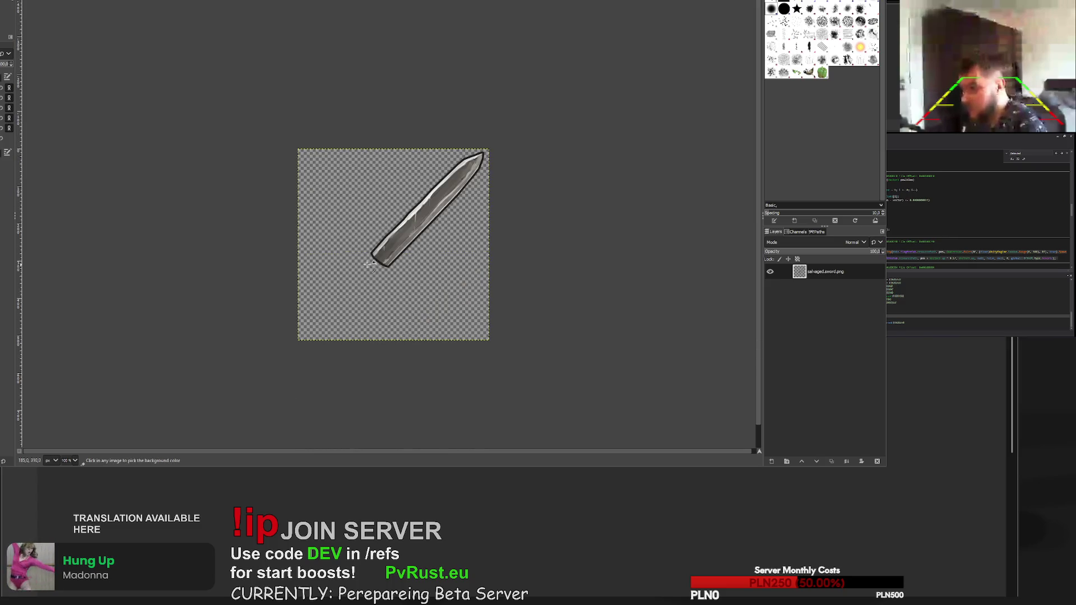
{"action": "scroll", "coordinate": [368, 271], "scroll_direction": "up", "scroll_amount": 3}
{"action": "scroll", "coordinate": [382, 256], "scroll_direction": "down", "scroll_amount": 3}
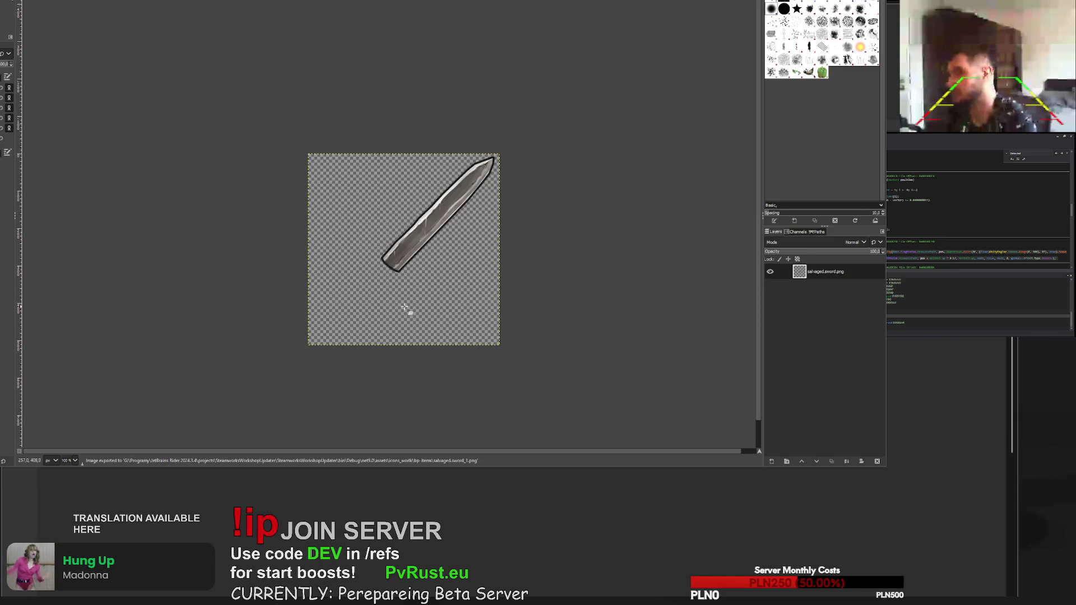
{"action": "key", "text": "ctrl+z"}
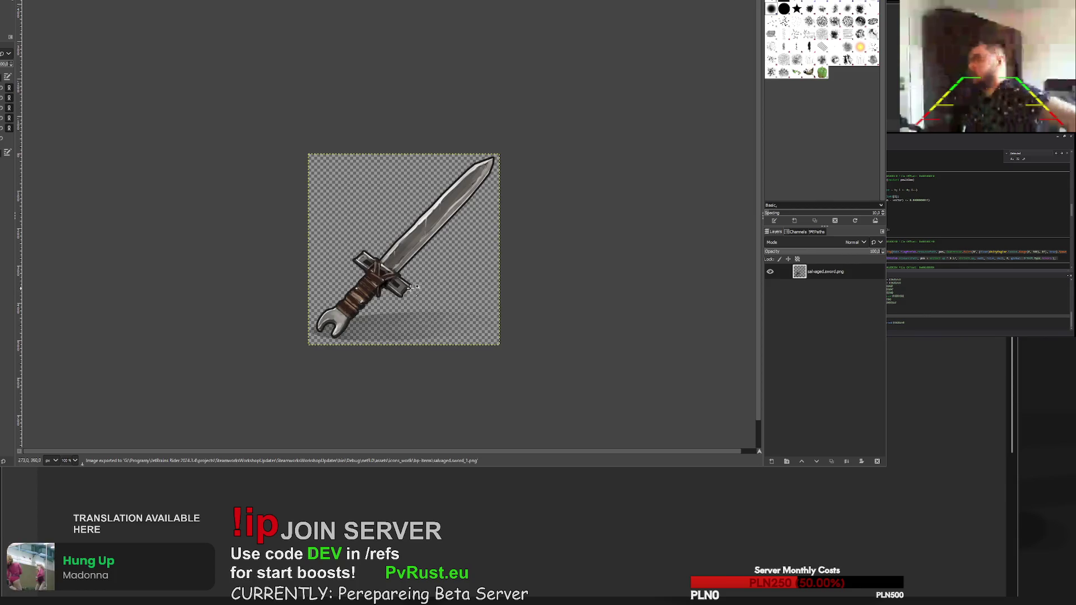
- Erase the middle section of the sword's ground shadow, leaving the hilt intact
{"action": "scroll", "coordinate": [412, 319], "scroll_direction": "up", "scroll_amount": 3}
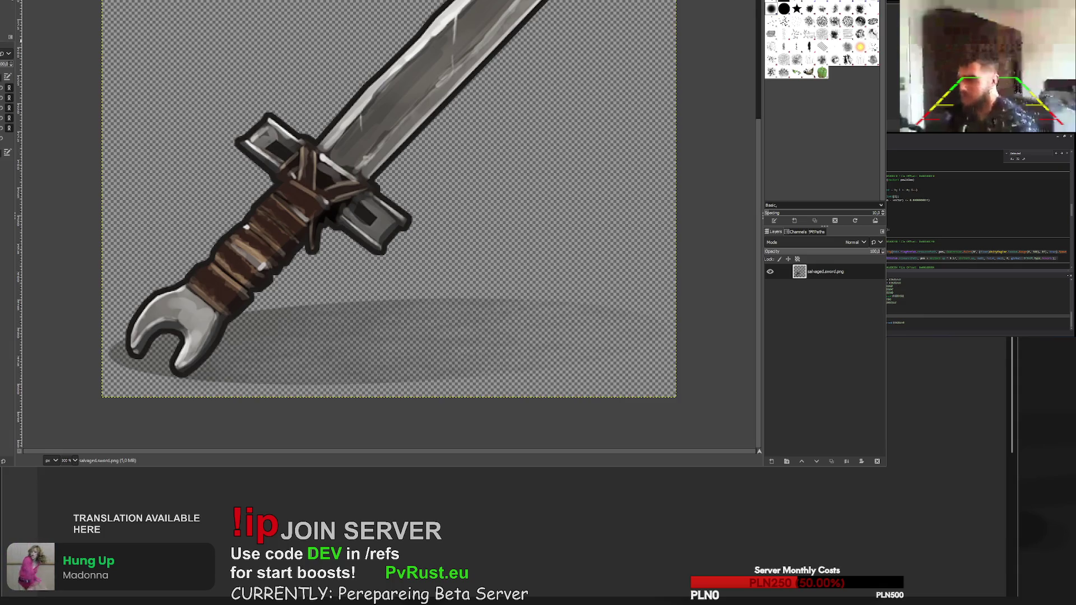
{"action": "left_click_drag", "start_coordinate": [390, 369], "coordinate": [480, 351]}
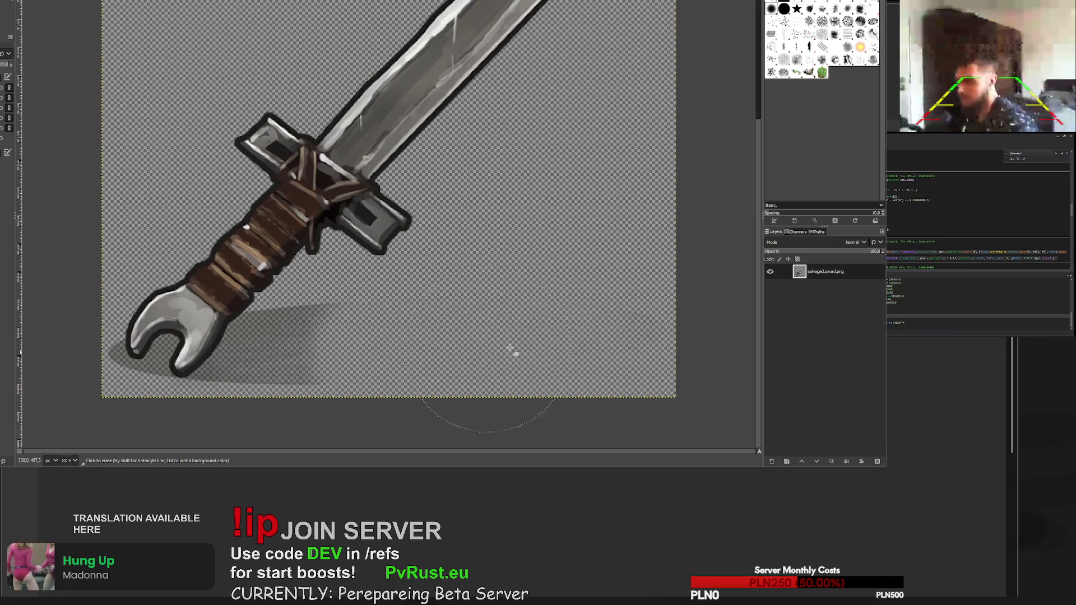